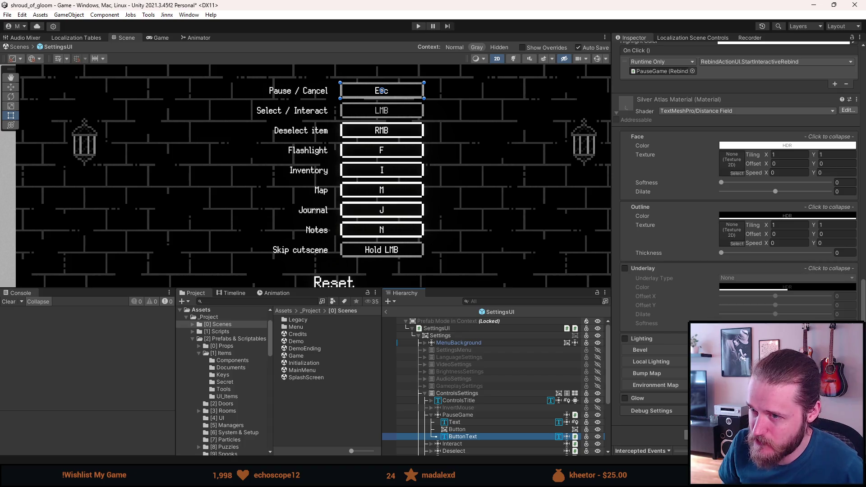
Expand the Interact, Deselect, Flashlight, Light_Mode and Inventory key-binding entries in the Hierarchy.
{"action": "left_click", "coordinate": [431, 444]}
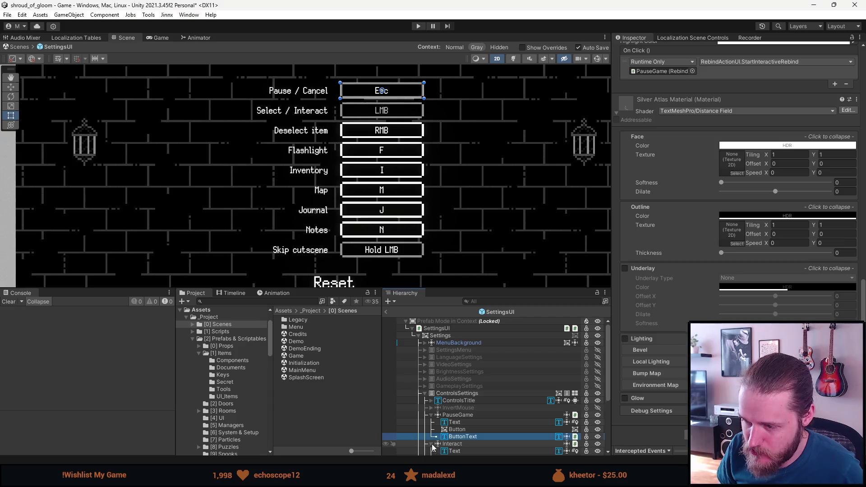
{"action": "scroll", "coordinate": [431, 447], "scroll_direction": "down", "scroll_amount": 3}
{"action": "left_click", "coordinate": [431, 418]}
{"action": "scroll", "coordinate": [430, 421], "scroll_direction": "down", "scroll_amount": 2}
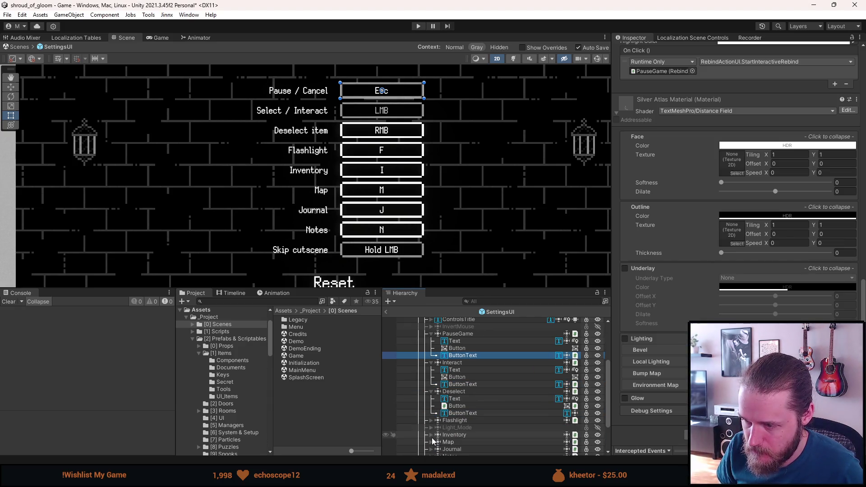
{"action": "scroll", "coordinate": [428, 328], "scroll_direction": "up", "scroll_amount": 3}
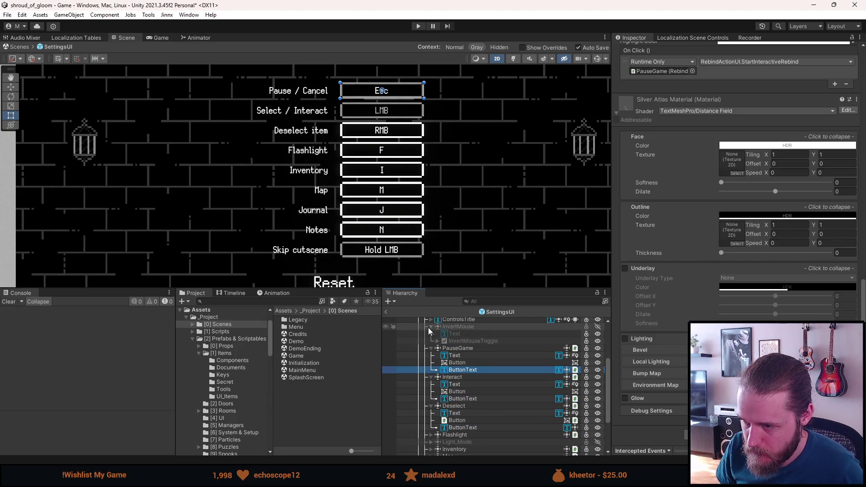
{"action": "scroll", "coordinate": [428, 349], "scroll_direction": "down", "scroll_amount": 4}
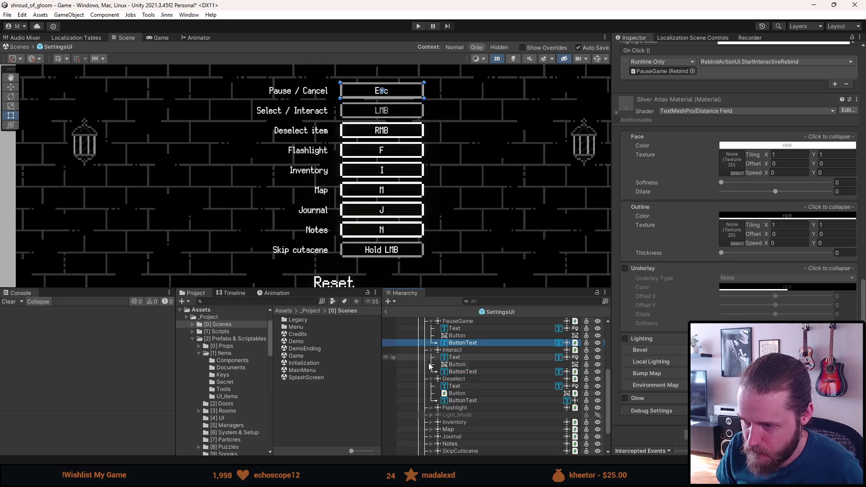
{"action": "left_click", "coordinate": [431, 407]}
{"action": "scroll", "coordinate": [428, 410], "scroll_direction": "down", "scroll_amount": 2}
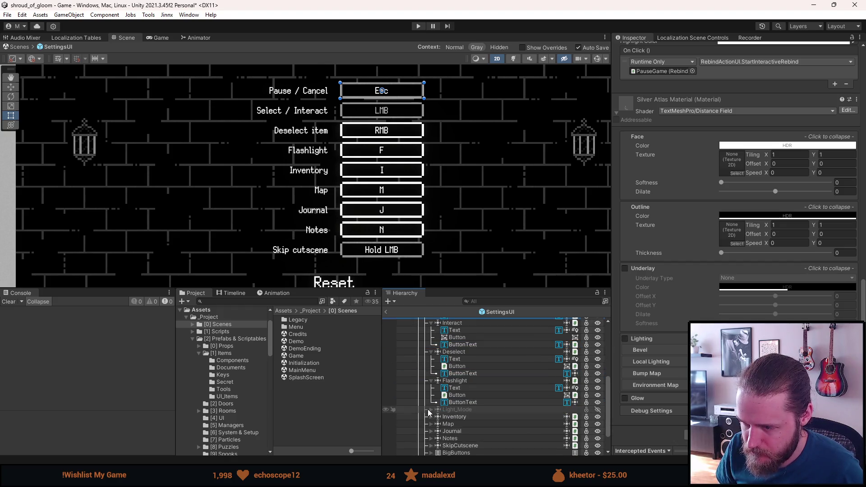
{"action": "left_click", "coordinate": [431, 409]}
{"action": "scroll", "coordinate": [431, 412], "scroll_direction": "down", "scroll_amount": 2}
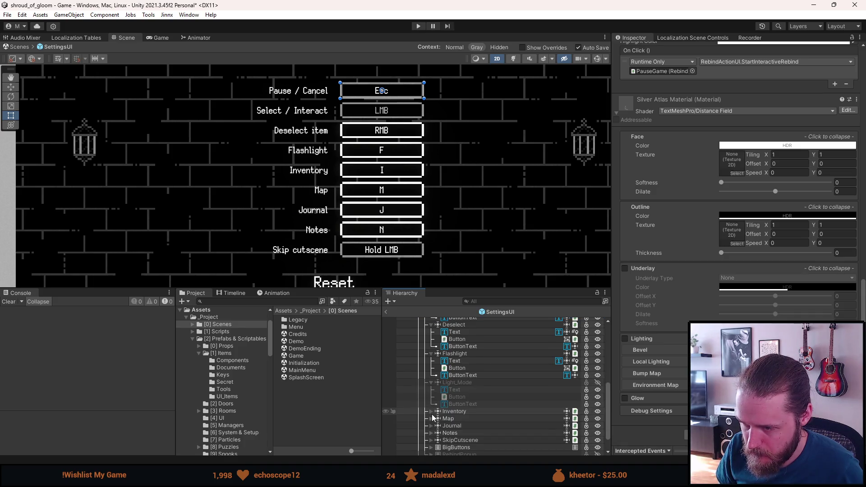
{"action": "left_click", "coordinate": [431, 413]}
{"action": "scroll", "coordinate": [432, 414], "scroll_direction": "down", "scroll_amount": 2}
Expand the Map, Journal, Notes and SkipCutscene entries, then select SkipCutscene's ButtonText.
{"action": "left_click", "coordinate": [431, 413]}
{"action": "scroll", "coordinate": [432, 415], "scroll_direction": "down", "scroll_amount": 3}
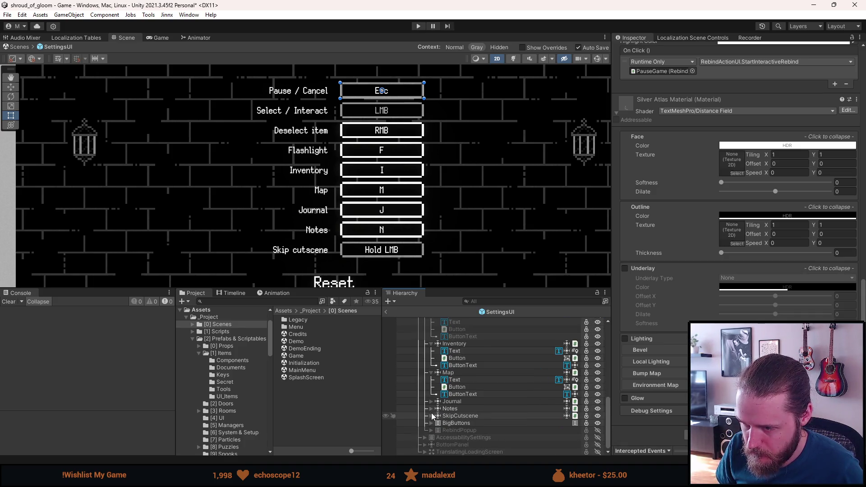
{"action": "left_click", "coordinate": [431, 402]}
{"action": "scroll", "coordinate": [431, 404], "scroll_direction": "down", "scroll_amount": 2}
{"action": "left_click", "coordinate": [432, 409]}
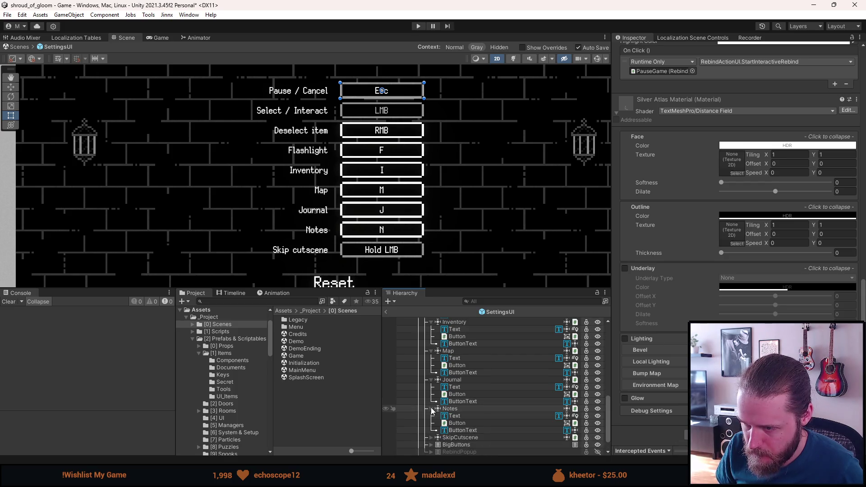
{"action": "scroll", "coordinate": [432, 412], "scroll_direction": "down", "scroll_amount": 2}
{"action": "left_click", "coordinate": [431, 415]}
{"action": "scroll", "coordinate": [430, 416], "scroll_direction": "down", "scroll_amount": 2}
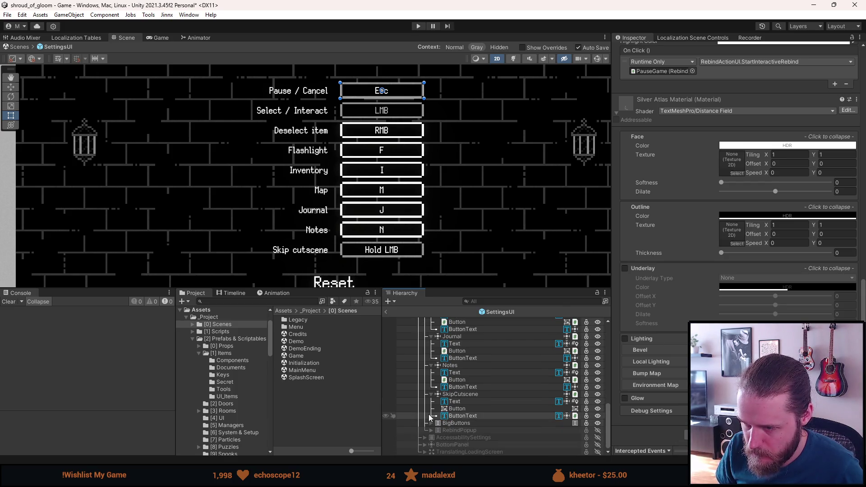
{"action": "mouse_move", "coordinate": [352, 268]}
{"action": "left_mouse_down"}
{"action": "mouse_move", "coordinate": [352, 200]}
{"action": "mouse_move", "coordinate": [353, 264]}
{"action": "left_mouse_up"}
{"action": "left_click", "coordinate": [462, 415]}
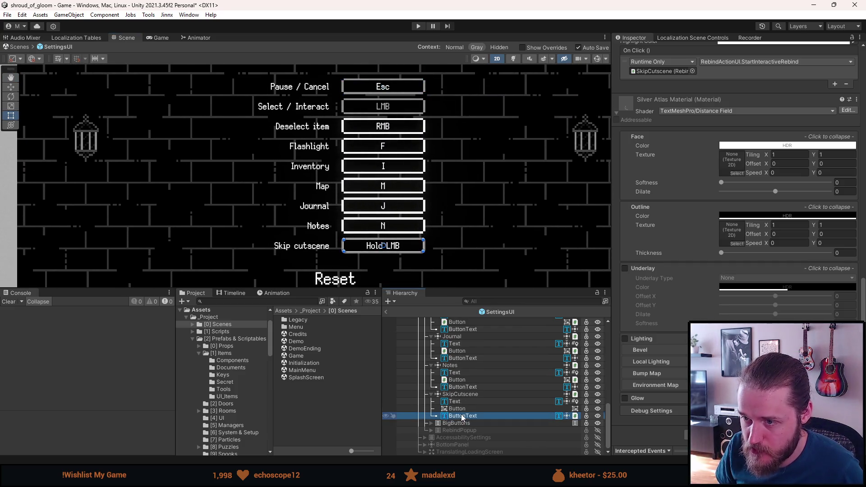
Add the Notes, Journal, Map, Inventory and Light_Mode ButtonText labels to the selection.
{"action": "left_click", "coordinate": [462, 386], "text": "ctrl"}
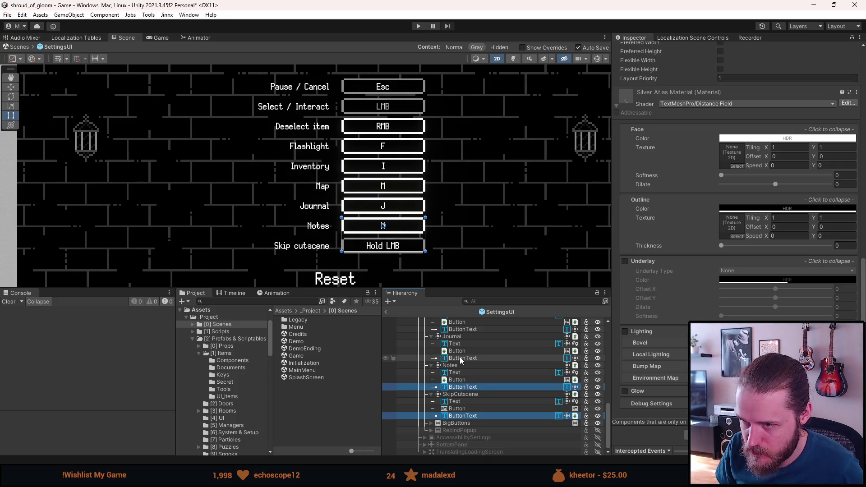
{"action": "left_click", "coordinate": [462, 358], "text": "ctrl"}
{"action": "scroll", "coordinate": [461, 360], "scroll_direction": "up", "scroll_amount": 2}
{"action": "left_click", "coordinate": [463, 383], "text": "ctrl"}
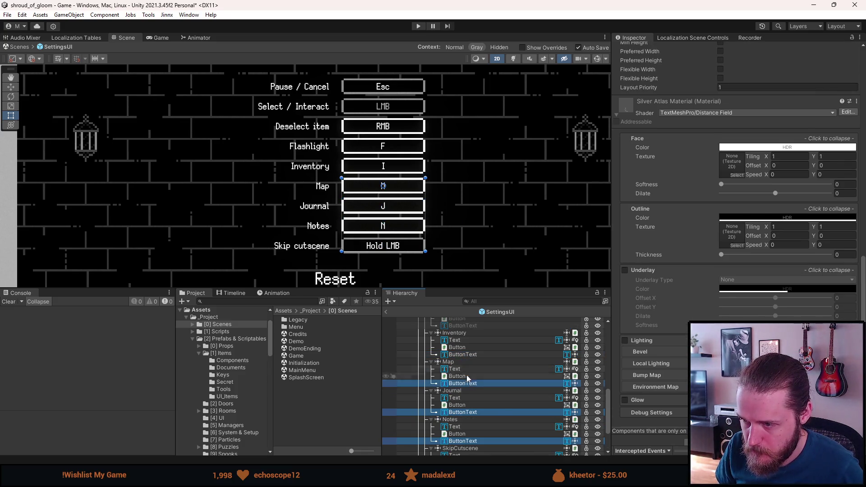
{"action": "left_click", "coordinate": [468, 354], "text": "ctrl"}
{"action": "scroll", "coordinate": [466, 353], "scroll_direction": "up", "scroll_amount": 2}
{"action": "left_click", "coordinate": [458, 380], "text": "ctrl"}
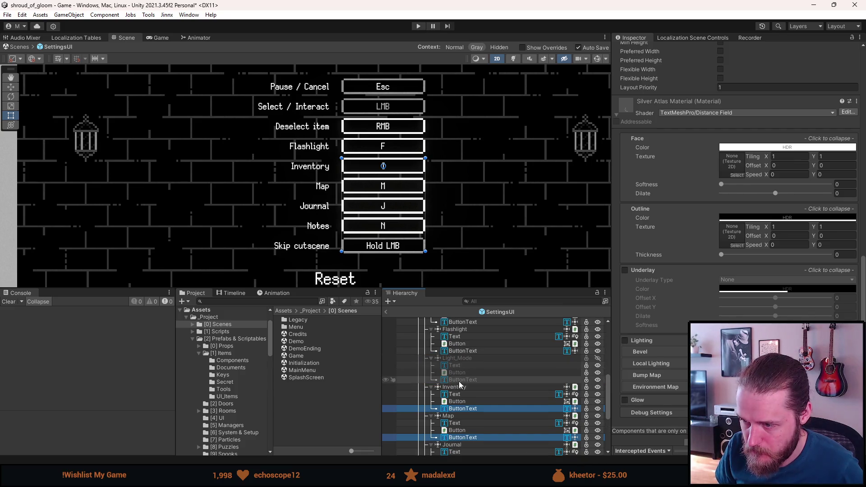
Add the Flashlight, Deselect, Interact and Pause / Cancel ButtonText labels to the selection.
{"action": "left_click", "coordinate": [459, 351], "text": "ctrl"}
{"action": "scroll", "coordinate": [459, 380], "scroll_direction": "up", "scroll_amount": 2}
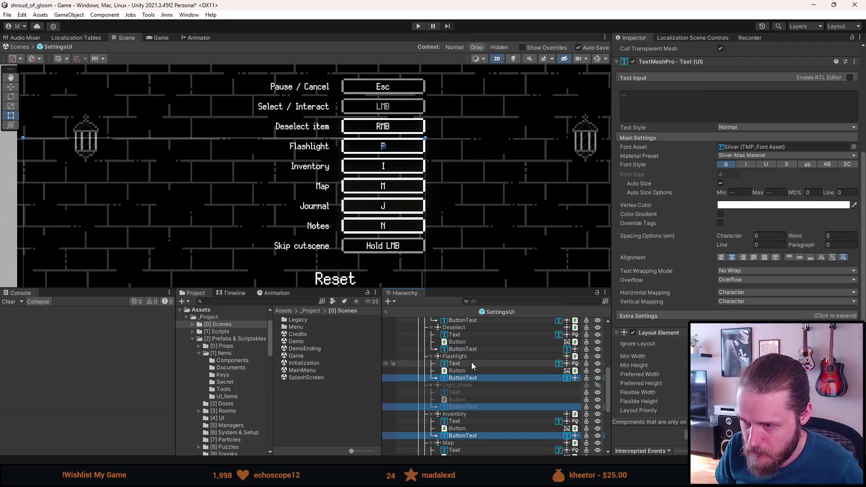
{"action": "left_click", "coordinate": [471, 352], "text": "ctrl"}
{"action": "scroll", "coordinate": [470, 354], "scroll_direction": "up", "scroll_amount": 4}
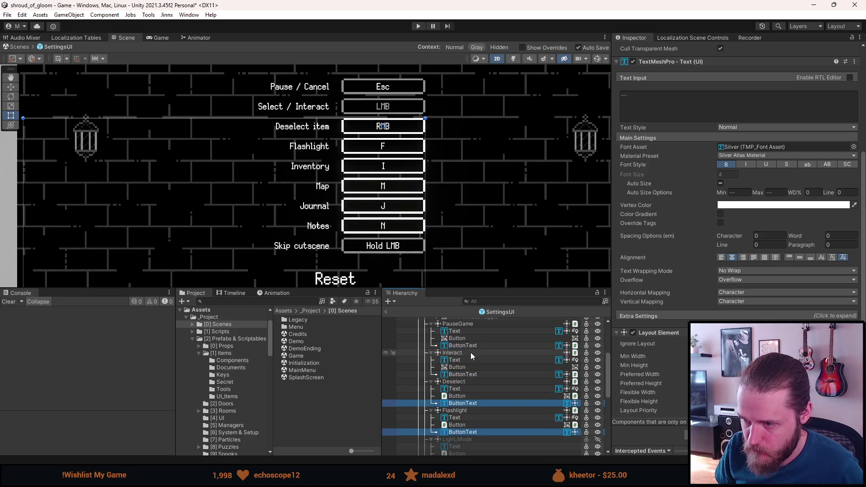
{"action": "left_click", "coordinate": [464, 374], "text": "ctrl"}
{"action": "left_click", "coordinate": [469, 346], "text": "ctrl"}
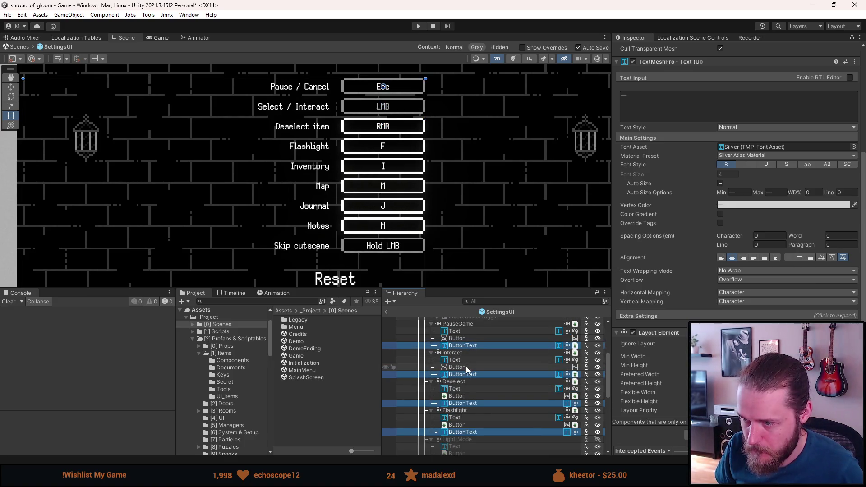
{"action": "scroll", "coordinate": [467, 367], "scroll_direction": "up", "scroll_amount": 3}
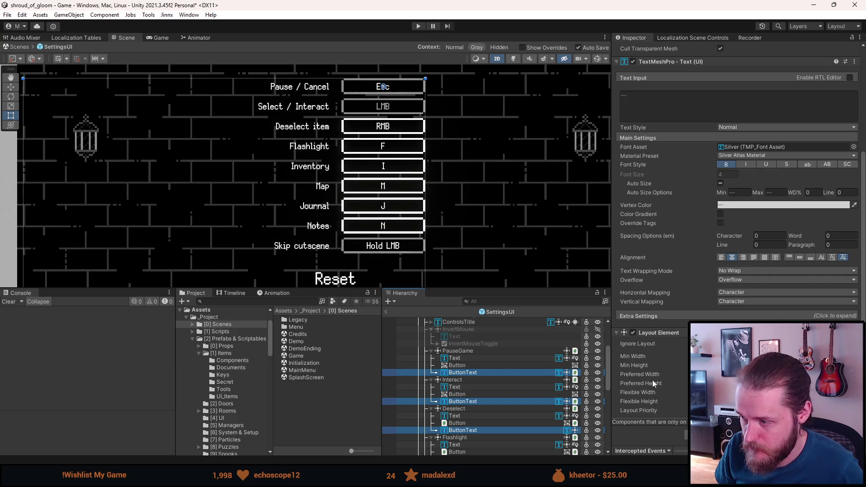
Review the shared Font Localization settings, then select the ControlsSettings object.
{"action": "key", "text": "alt+Tab"}
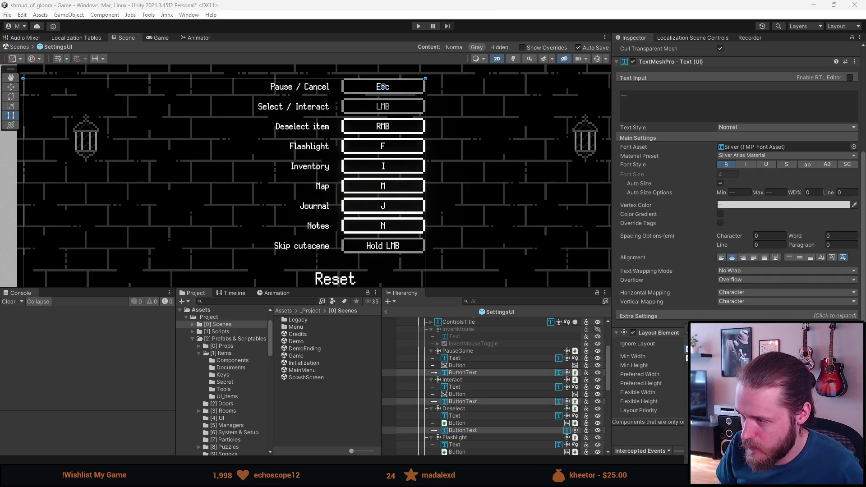
{"action": "scroll", "coordinate": [735, 226], "scroll_direction": "down", "scroll_amount": 2}
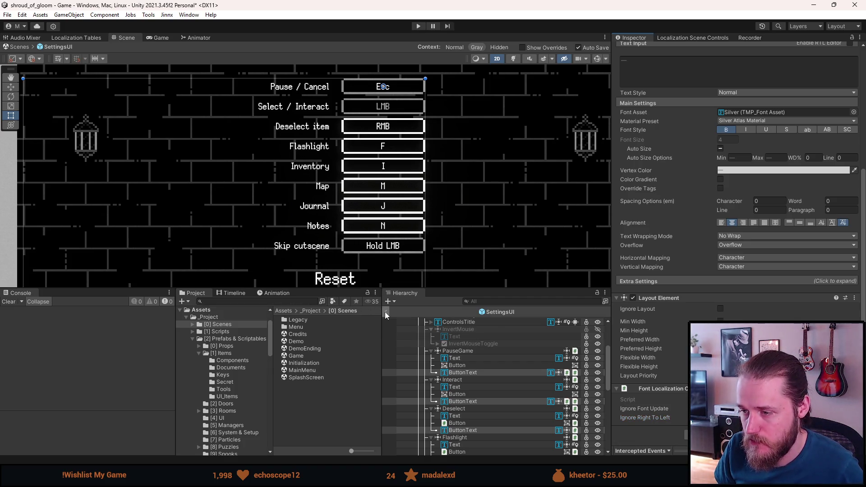
{"action": "scroll", "coordinate": [435, 375], "scroll_direction": "up", "scroll_amount": 5}
{"action": "left_click", "coordinate": [446, 393]}
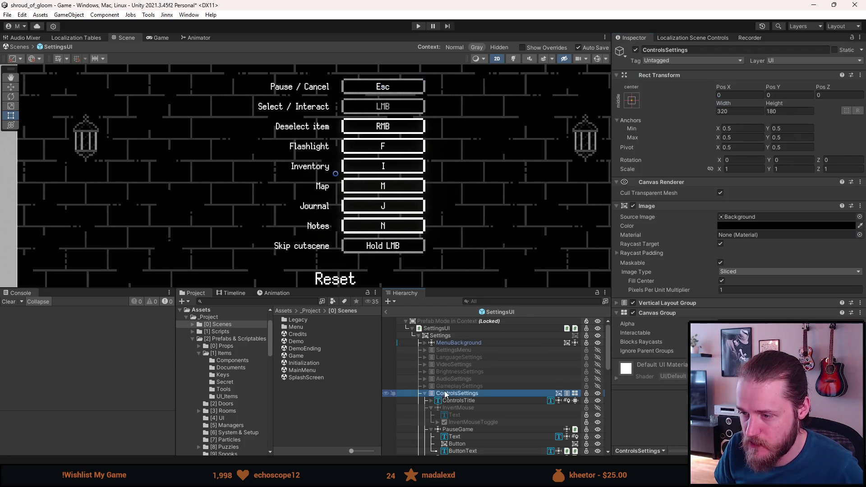
Deactivate the ControlsSettings panel and activate the AccessibilitySettings panel.
{"action": "left_click", "coordinate": [425, 394]}
{"action": "key", "text": "alt+shift+a"}
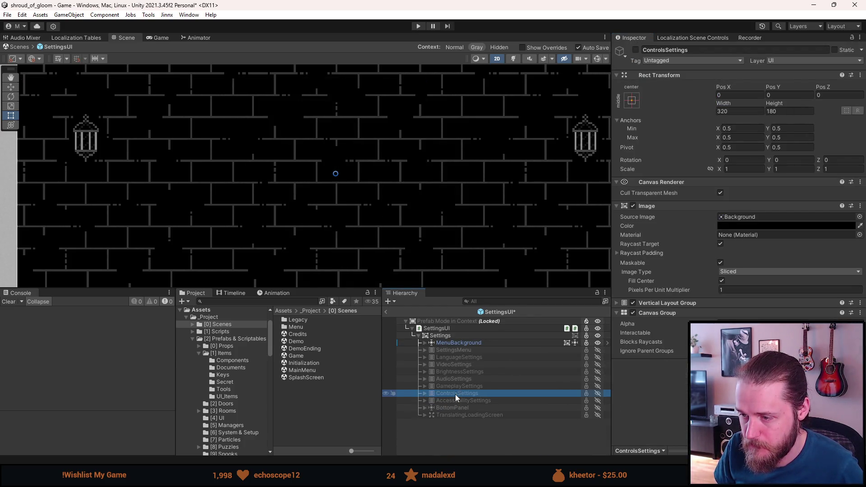
{"action": "left_click", "coordinate": [425, 401]}
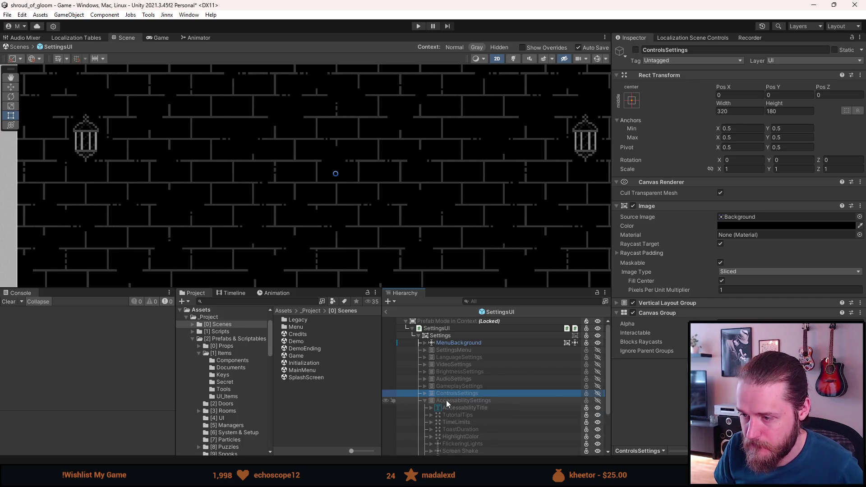
{"action": "key", "text": "a"}
{"action": "scroll", "coordinate": [366, 115], "scroll_direction": "up", "scroll_amount": 2}
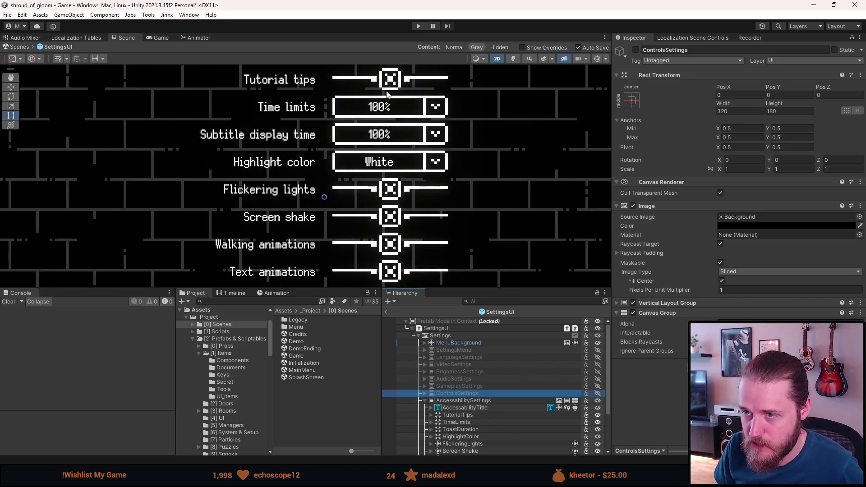
{"action": "scroll", "coordinate": [434, 389], "scroll_direction": "down", "scroll_amount": 1}
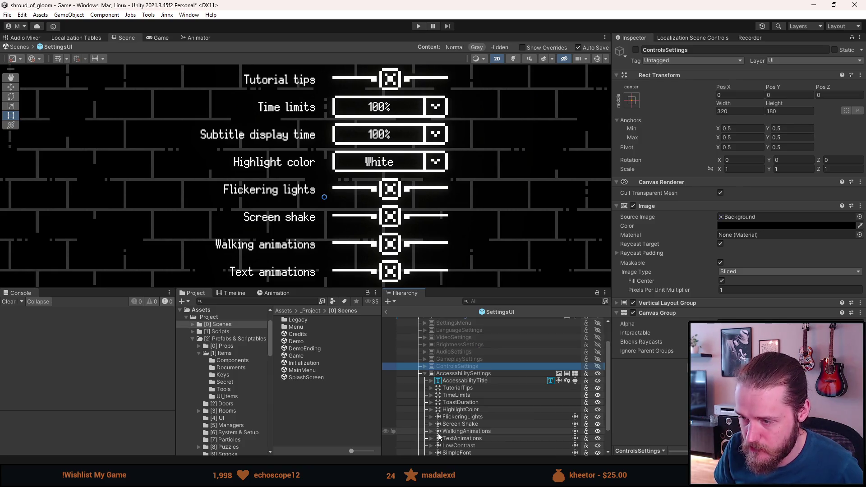
Expand the TimeLimitsDropdown tree down to Item and select its Label and Item Label.
{"action": "left_click", "coordinate": [431, 395]}
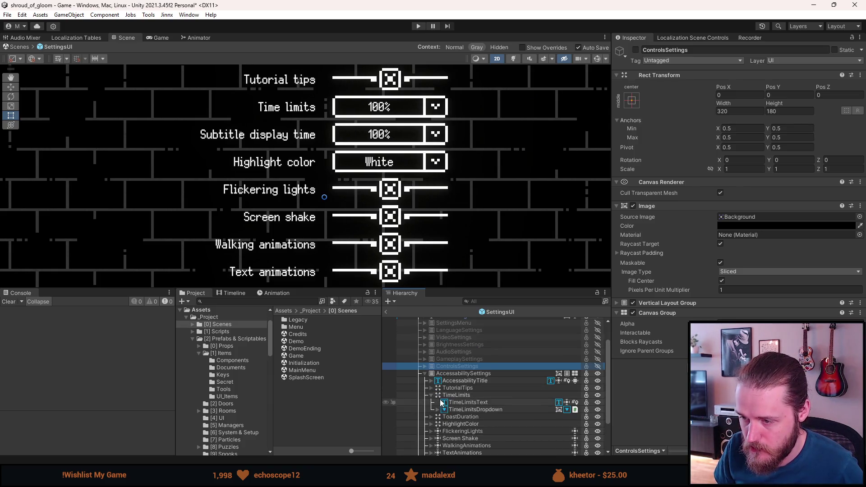
{"action": "left_click", "coordinate": [437, 410]}
{"action": "left_click", "coordinate": [460, 416]}
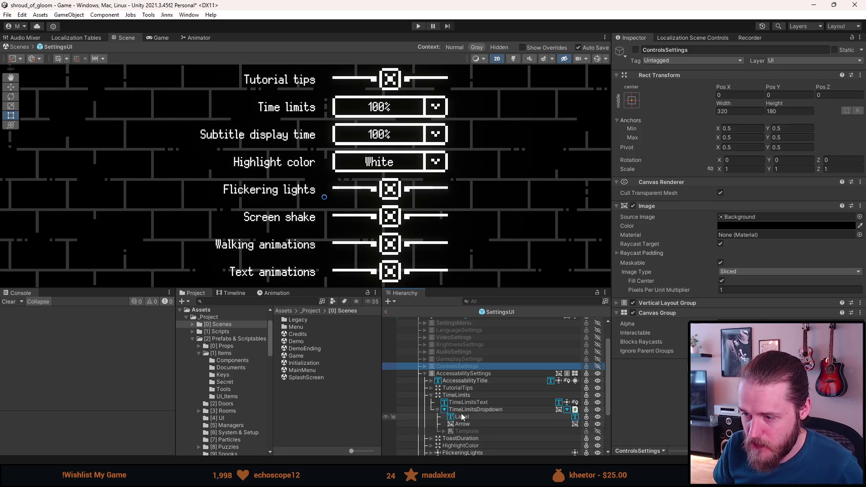
{"action": "left_click", "coordinate": [444, 431]}
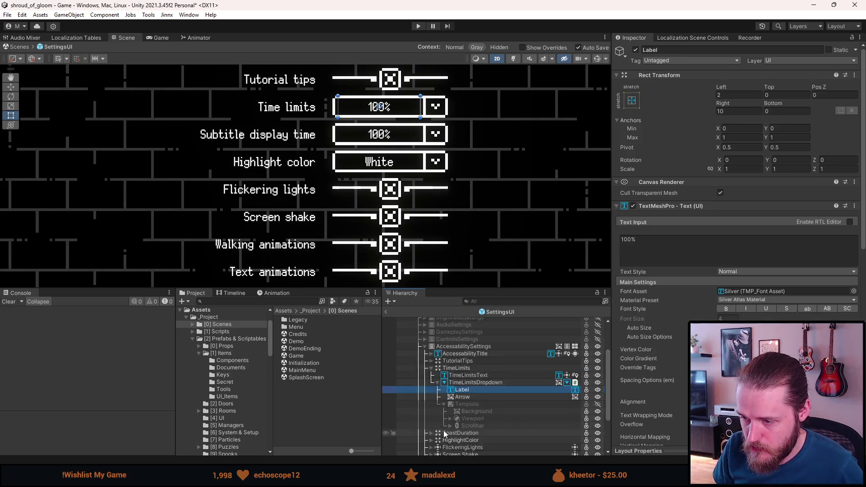
{"action": "left_click", "coordinate": [450, 391]}
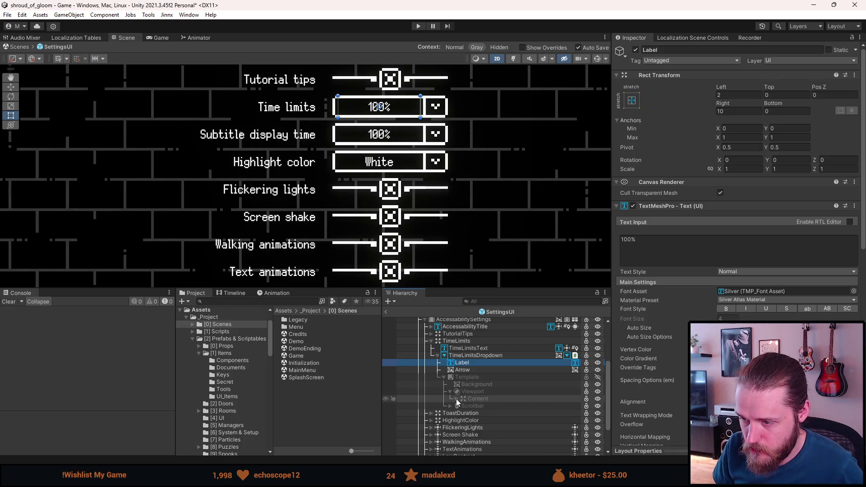
{"action": "left_click", "coordinate": [456, 399]}
{"action": "left_click", "coordinate": [462, 406]}
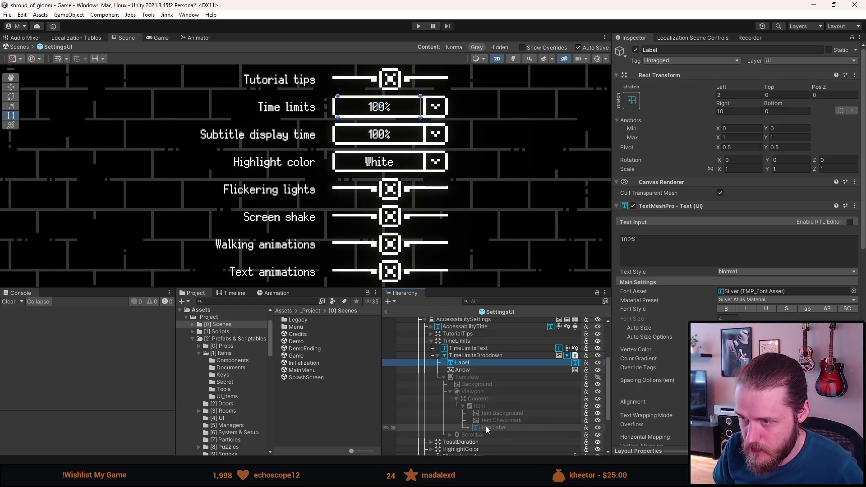
{"action": "left_click", "coordinate": [486, 426], "text": "ctrl"}
{"action": "scroll", "coordinate": [445, 423], "scroll_direction": "down", "scroll_amount": 3}
{"action": "left_click", "coordinate": [431, 388]}
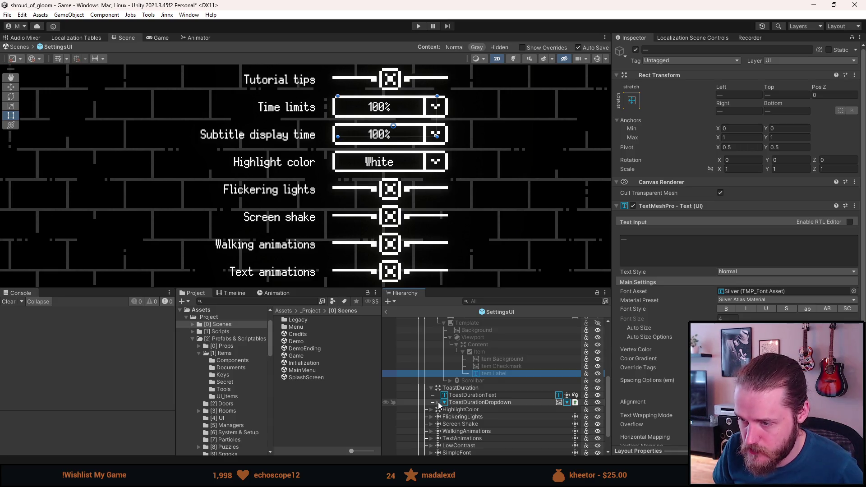
Expand ToastDurationDropdown's template and add its Label and Item Label to the selection.
{"action": "left_click", "coordinate": [437, 403]}
{"action": "left_click", "coordinate": [444, 410], "text": "ctrl"}
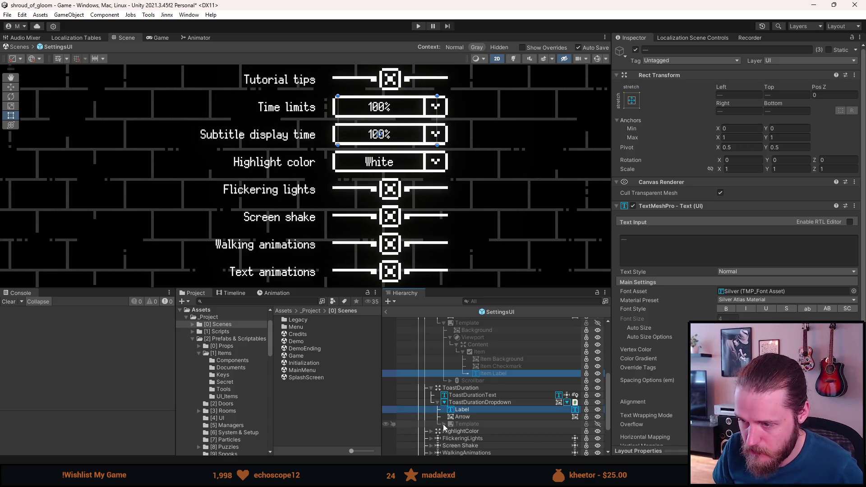
{"action": "left_click", "coordinate": [444, 424]}
{"action": "scroll", "coordinate": [450, 438], "scroll_direction": "down", "scroll_amount": 2}
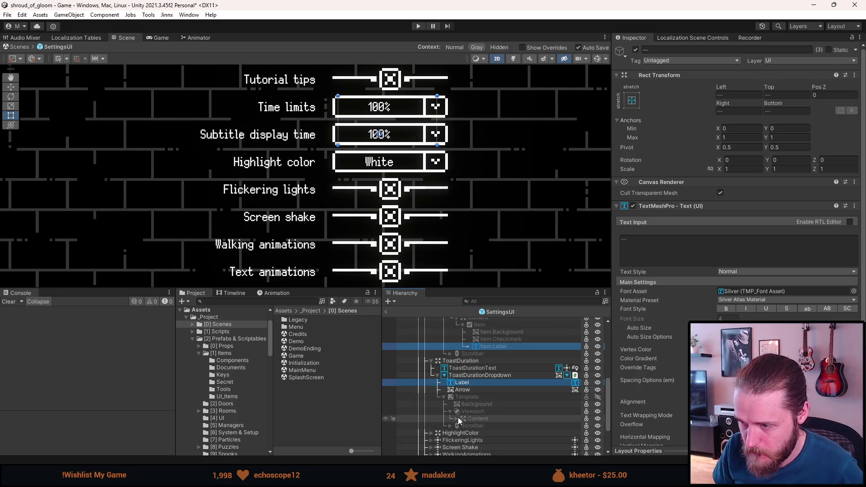
{"action": "left_click", "coordinate": [455, 419]}
{"action": "left_click", "coordinate": [464, 426]}
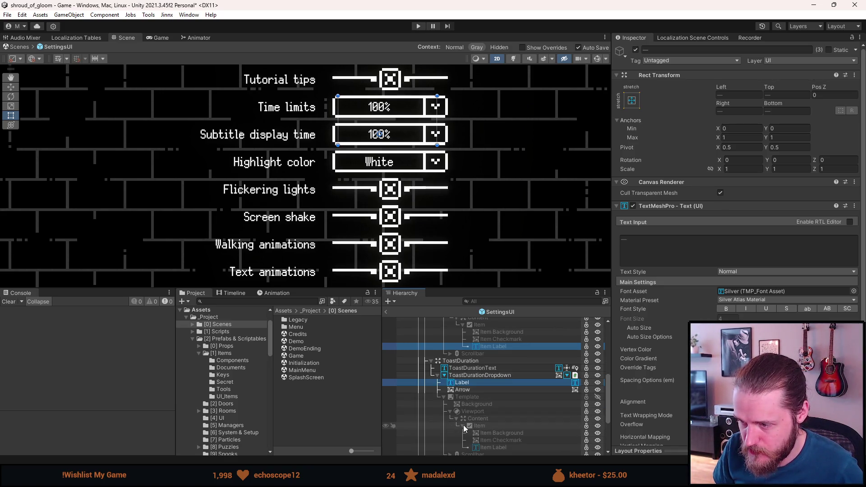
{"action": "left_click", "coordinate": [495, 448], "text": "ctrl"}
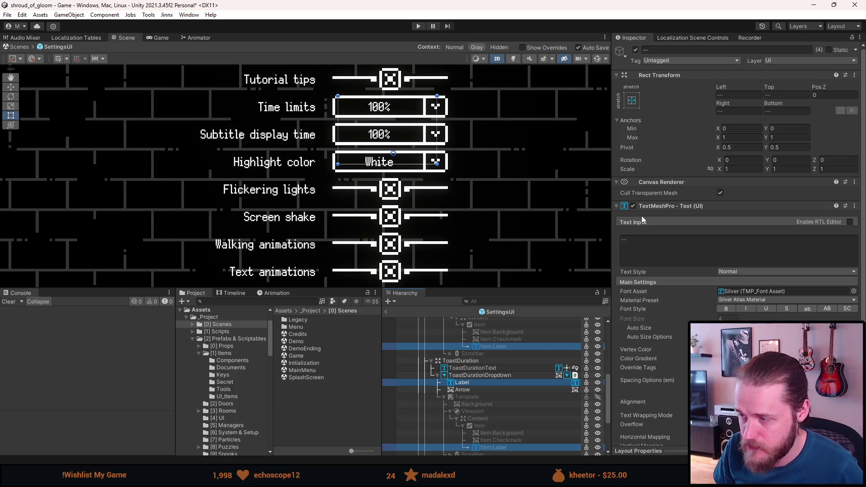
Scroll the Inspector down to the grouped labels' Font Localization settings.
{"action": "scroll", "coordinate": [600, 349], "scroll_direction": "down", "scroll_amount": 3}
{"action": "scroll", "coordinate": [654, 361], "scroll_direction": "down", "scroll_amount": 2}
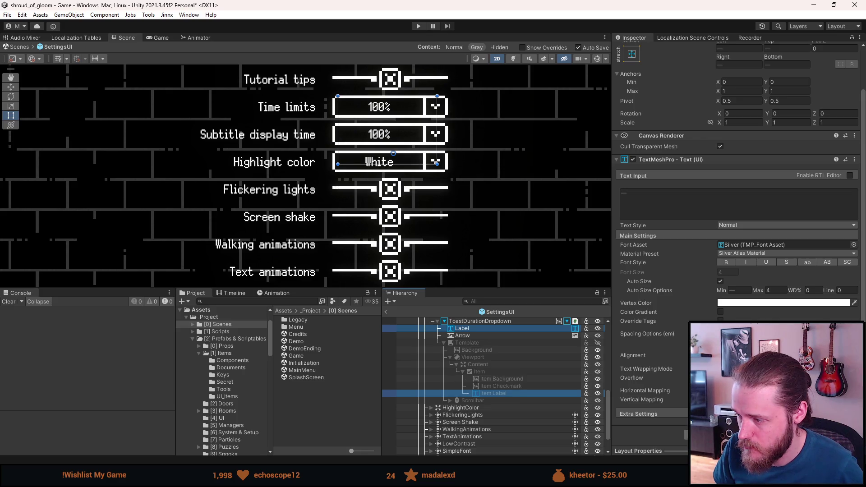
{"action": "key", "text": "alt+Tab"}
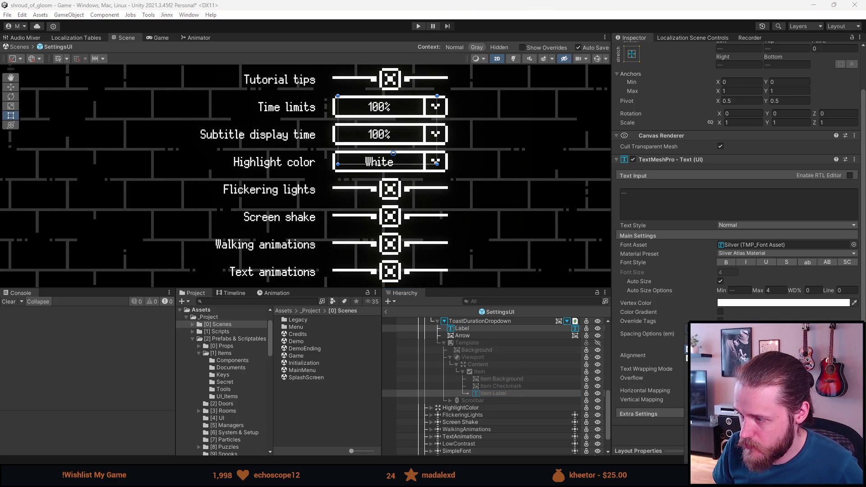
{"action": "scroll", "coordinate": [661, 406], "scroll_direction": "down", "scroll_amount": 2}
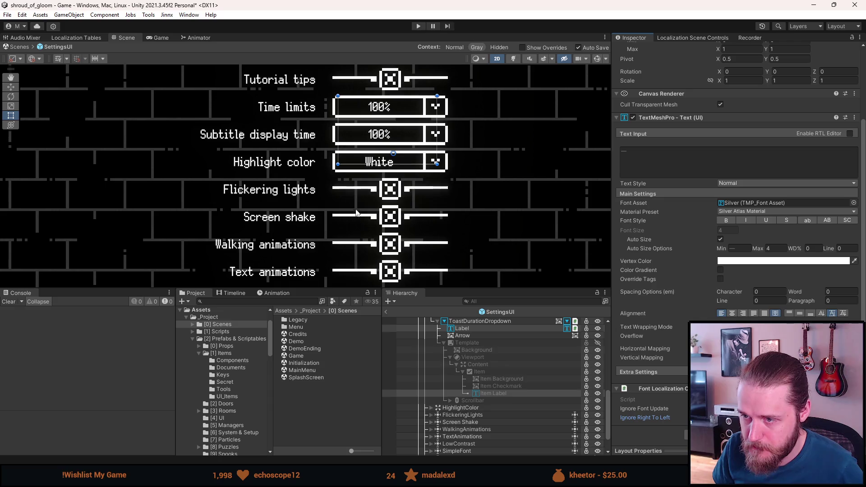
{"action": "scroll", "coordinate": [356, 216], "scroll_direction": "down", "scroll_amount": 2}
{"action": "scroll", "coordinate": [357, 216], "scroll_direction": "down", "scroll_amount": 3}
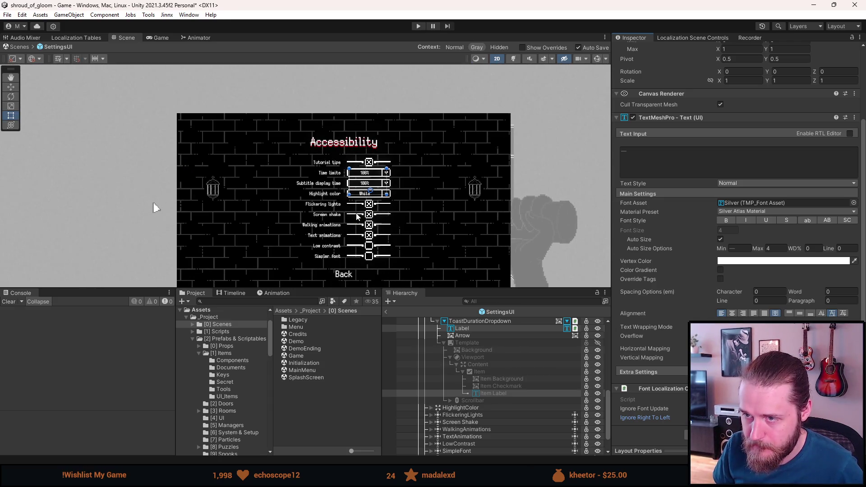
Collapse the ToastDuration, TimeLimits and AccessabilitySettings trees in the Hierarchy.
{"action": "scroll", "coordinate": [361, 233], "scroll_direction": "up", "scroll_amount": 2}
{"action": "scroll", "coordinate": [449, 359], "scroll_direction": "down", "scroll_amount": 2}
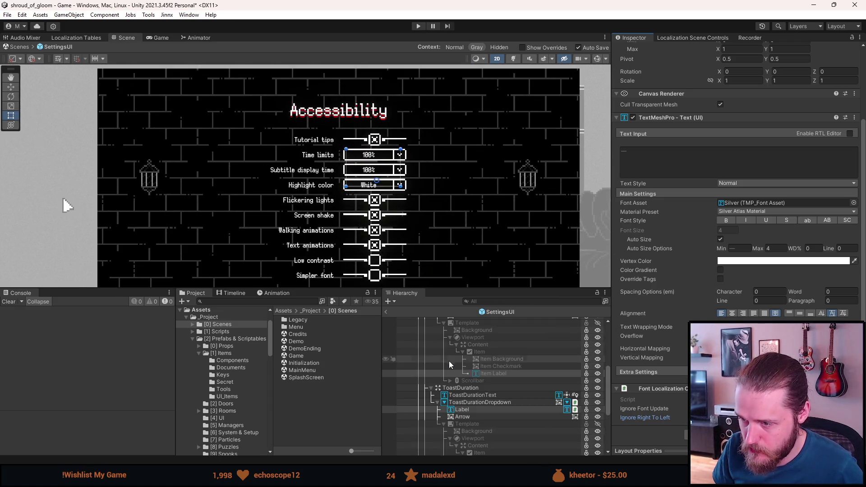
{"action": "left_click", "coordinate": [428, 388]}
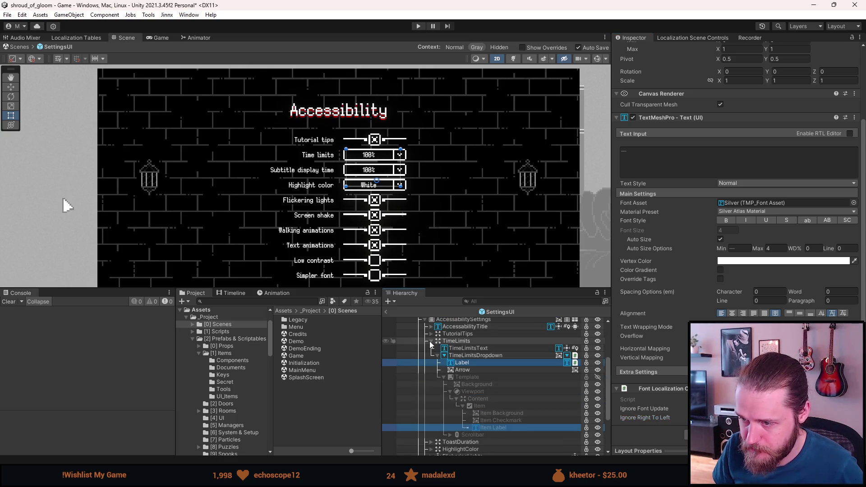
{"action": "left_click", "coordinate": [432, 342]}
{"action": "left_click", "coordinate": [423, 345]}
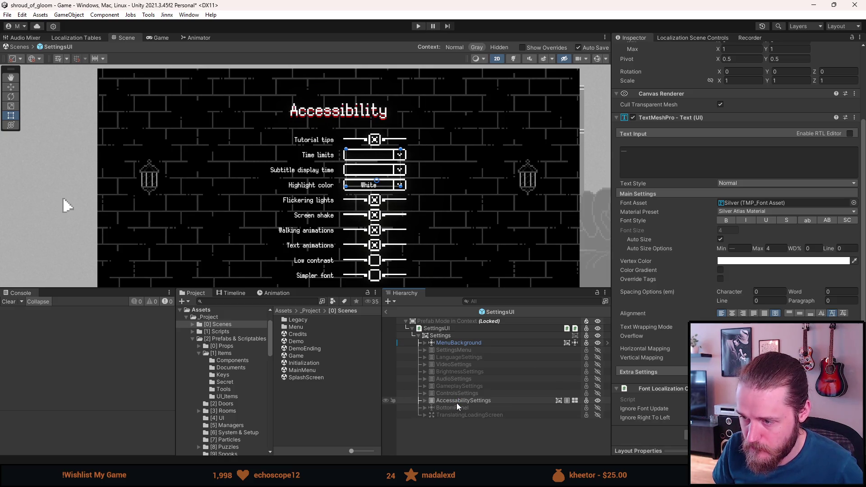
Deactivate AccessabilitySettings, toggle the Settings menus hidden, and exit the SettingsUI prefab.
{"action": "left_click", "coordinate": [456, 400]}
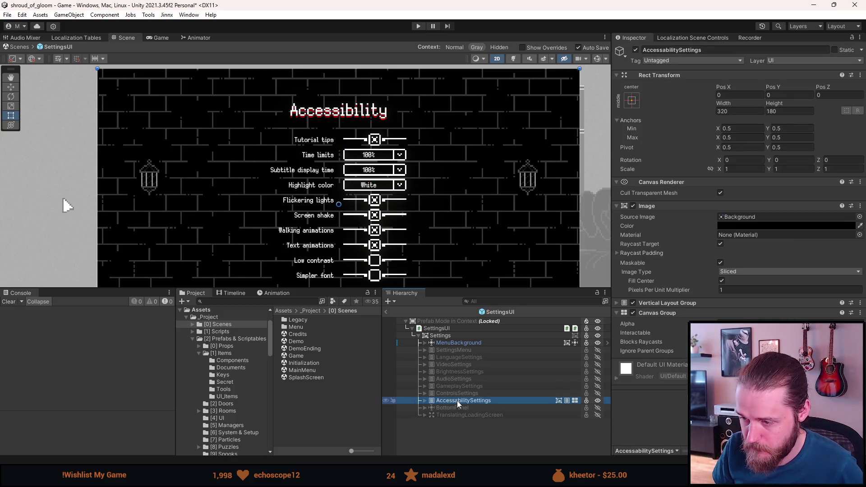
{"action": "key", "text": "alt+shift+a"}
{"action": "key", "text": "a"}
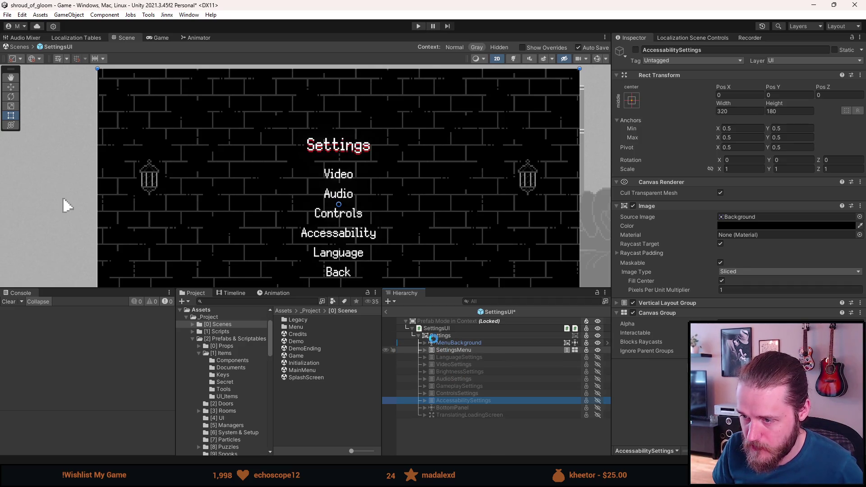
{"action": "key", "text": "a"}
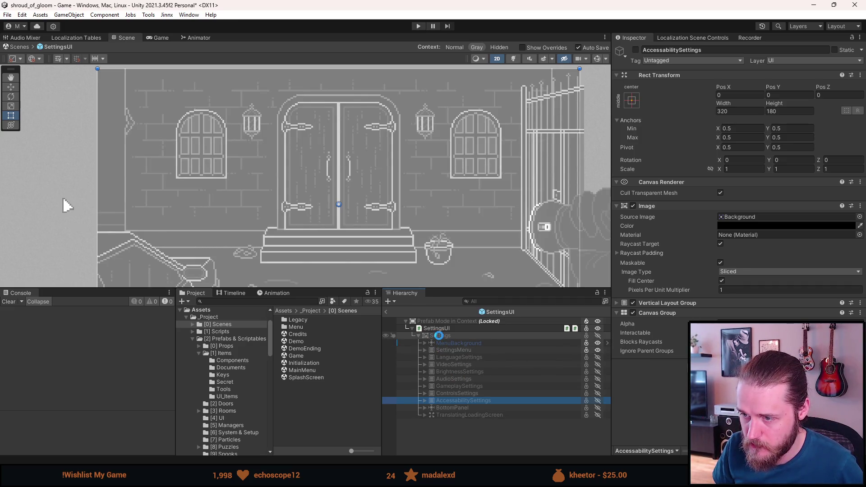
{"action": "left_click", "coordinate": [387, 313]}
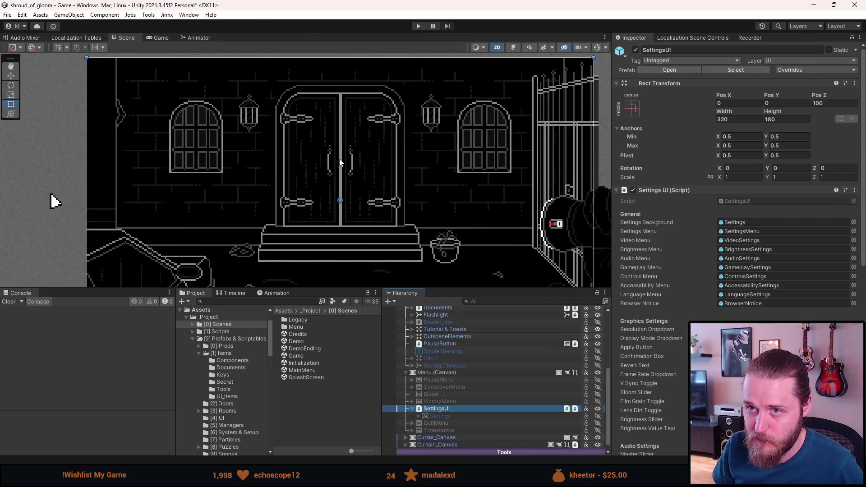
Save the scene with Ctrl+S, then run and stop a brief play-mode test.
{"action": "key", "text": "ctrl+s"}
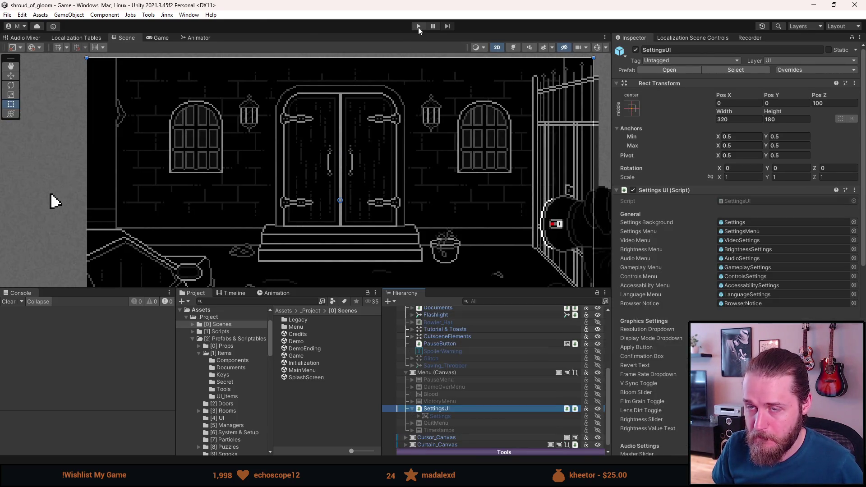
{"action": "left_click", "coordinate": [418, 26]}
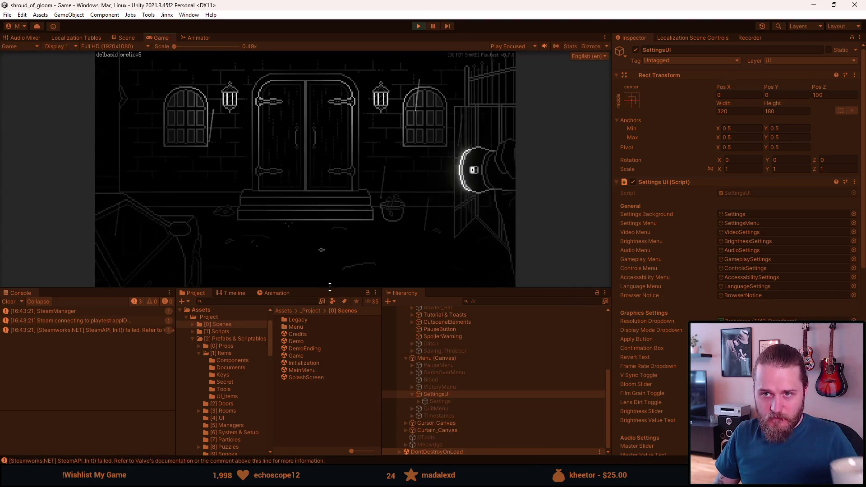
{"action": "left_click", "coordinate": [418, 26]}
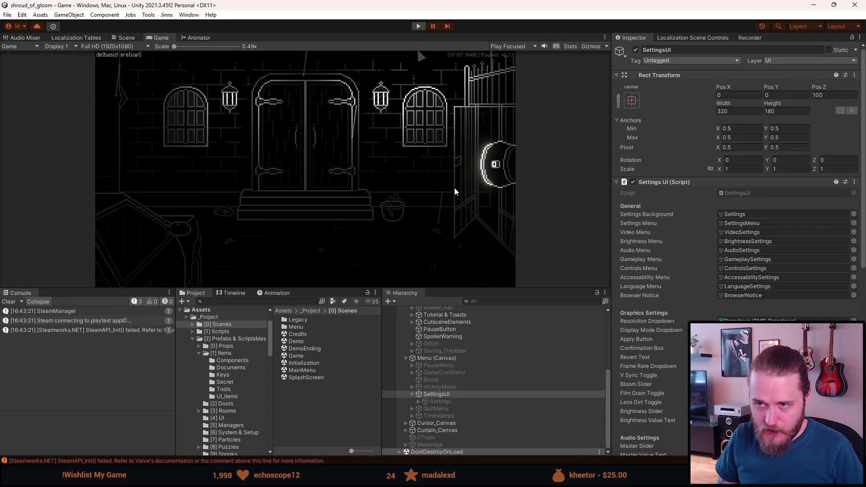
{"action": "scroll", "coordinate": [473, 378], "scroll_direction": "up", "scroll_amount": 5}
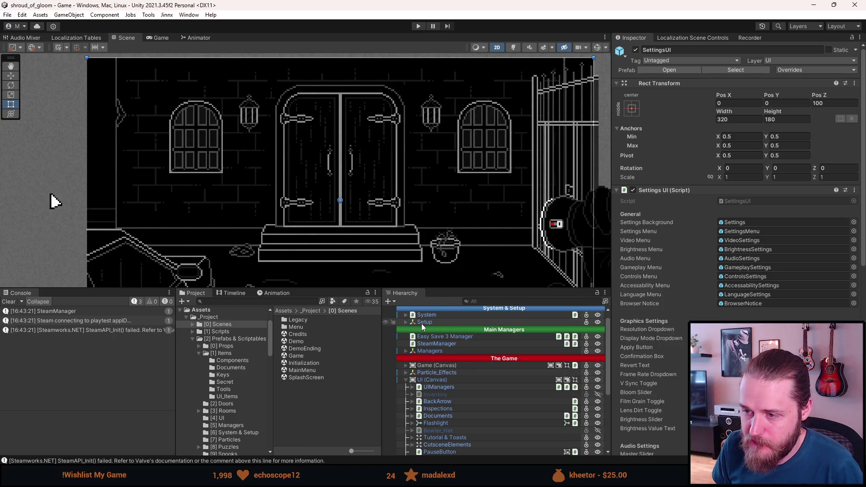
Browse the Setup, System and SystemCanvas groups in the Hierarchy.
{"action": "left_click", "coordinate": [407, 323]}
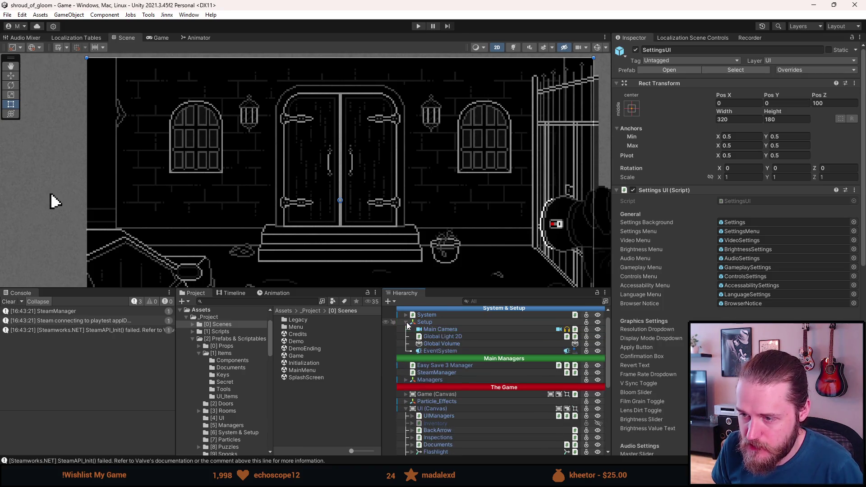
{"action": "left_click", "coordinate": [407, 322]}
{"action": "left_click", "coordinate": [405, 315]}
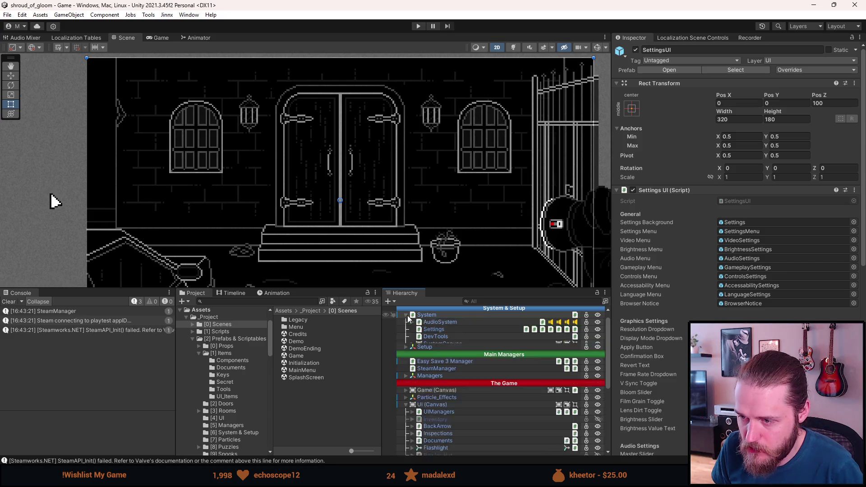
{"action": "left_click", "coordinate": [412, 344]}
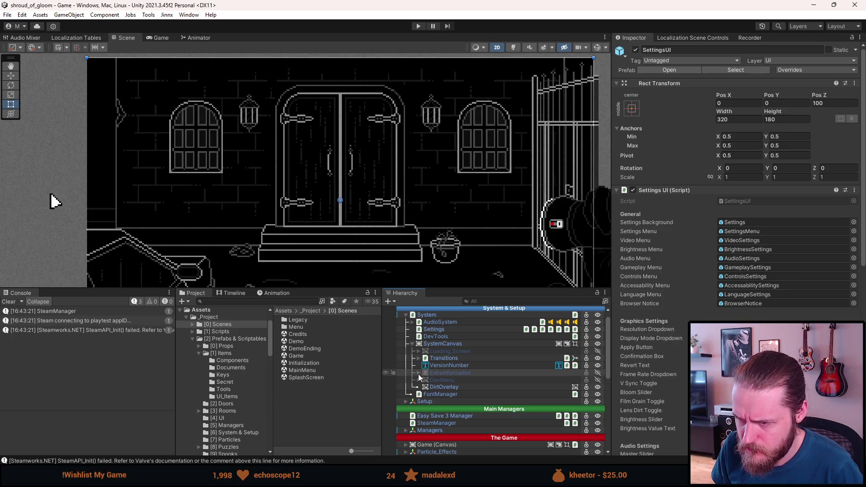
{"action": "left_click", "coordinate": [412, 345]}
Find SpoilerWarning via a 'spoiler' search, edit its Font Localization, save, and clear the search.
{"action": "left_click", "coordinate": [482, 302]}
{"action": "type", "text": "spoi"}
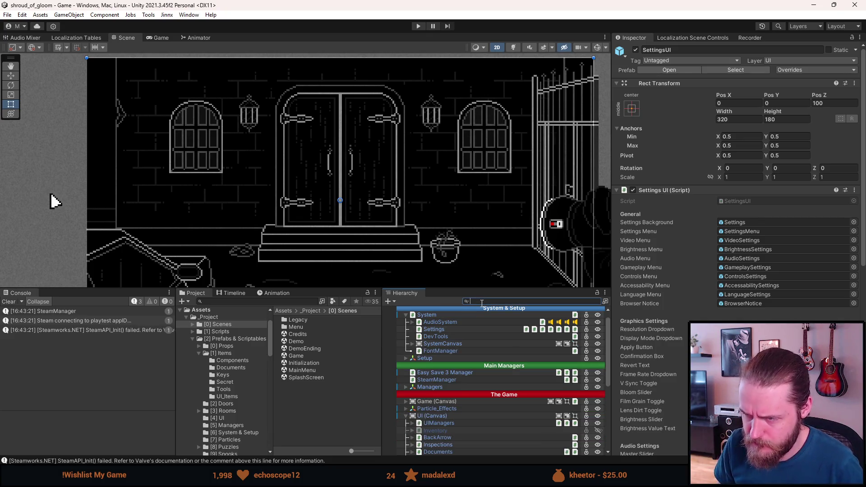
{"action": "type", "text": "ler"}
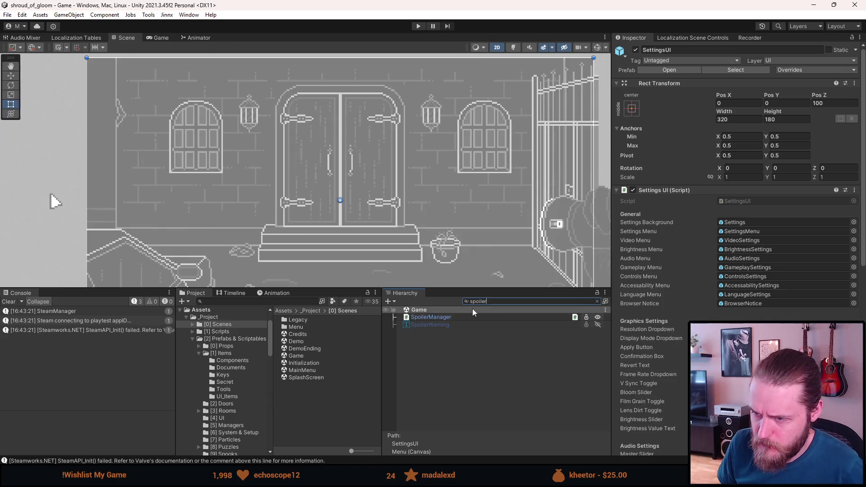
{"action": "left_click", "coordinate": [454, 324]}
{"action": "scroll", "coordinate": [682, 319], "scroll_direction": "down", "scroll_amount": 2}
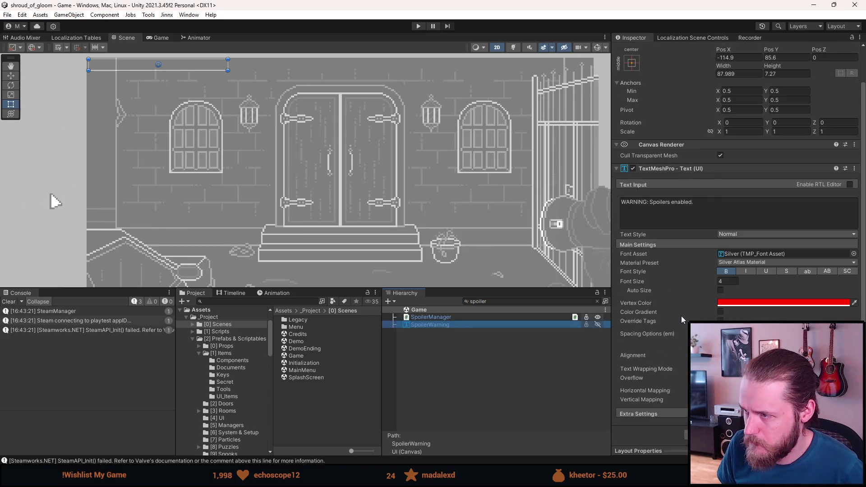
{"action": "key", "text": "alt+Tab"}
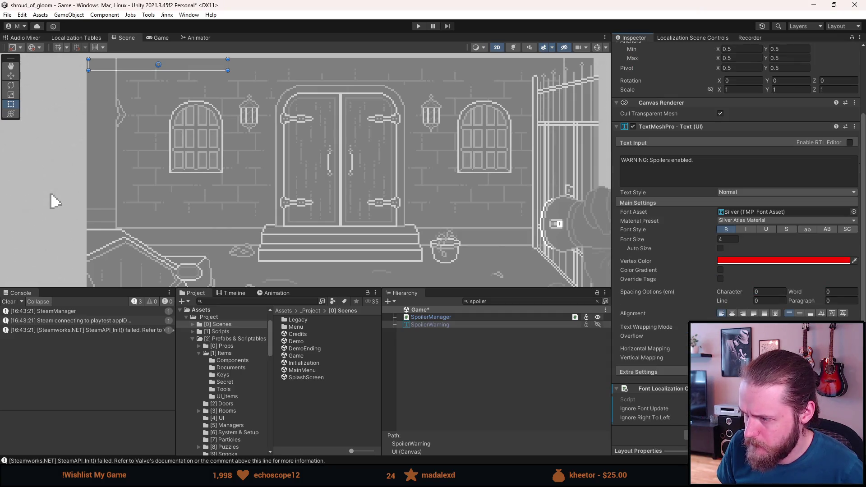
{"action": "left_click", "coordinate": [493, 382]}
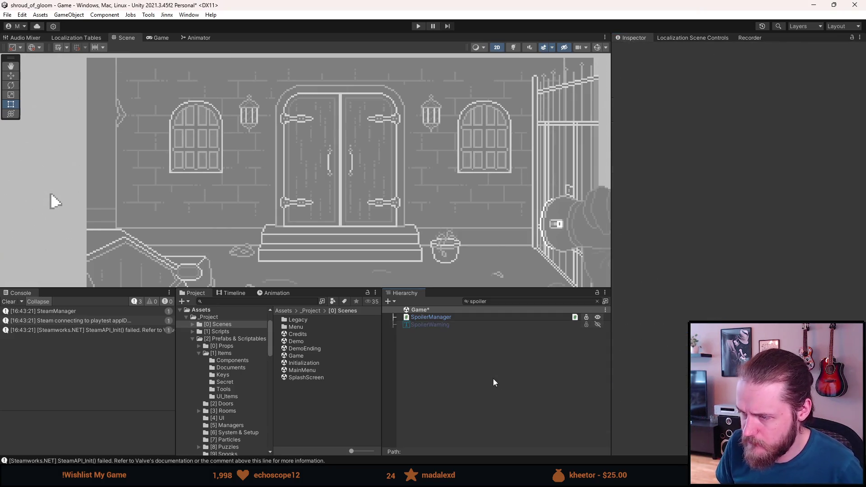
{"action": "key", "text": "ctrl+s"}
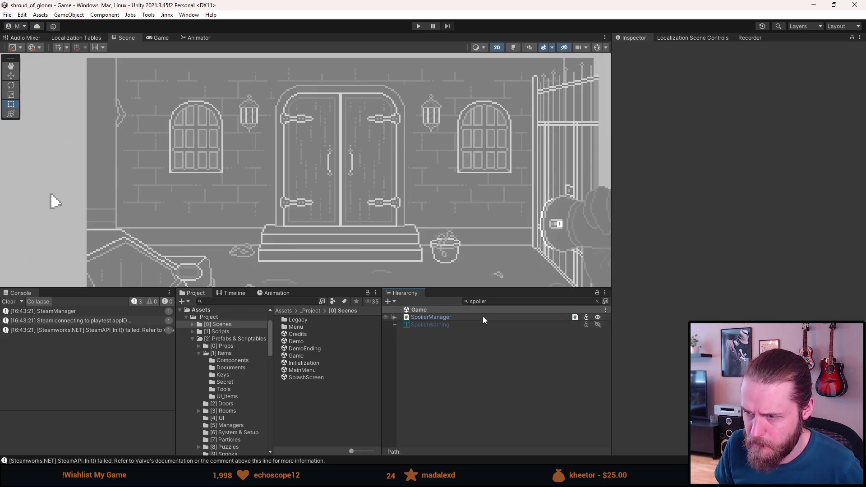
{"action": "left_click", "coordinate": [597, 301]}
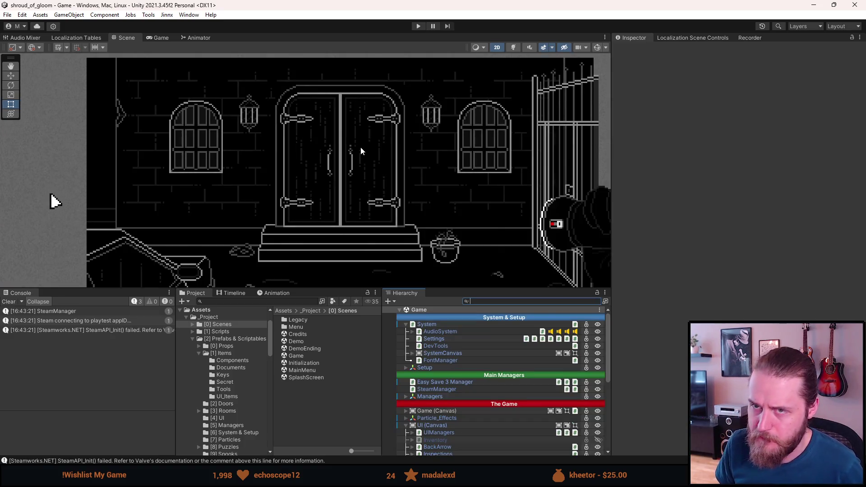
{"action": "left_click", "coordinate": [419, 26]}
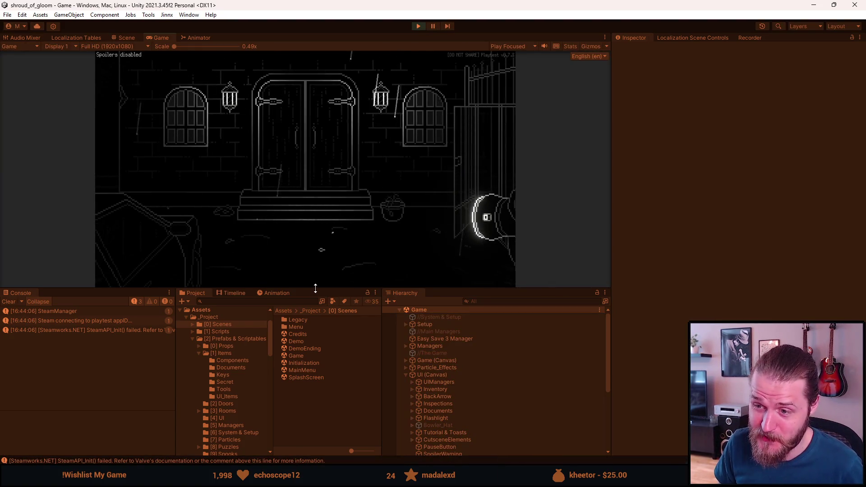
Enlarge the Game view, walk the character, examine and close an item, then pause.
{"action": "left_click_drag", "start_coordinate": [315, 288], "coordinate": [316, 394]}
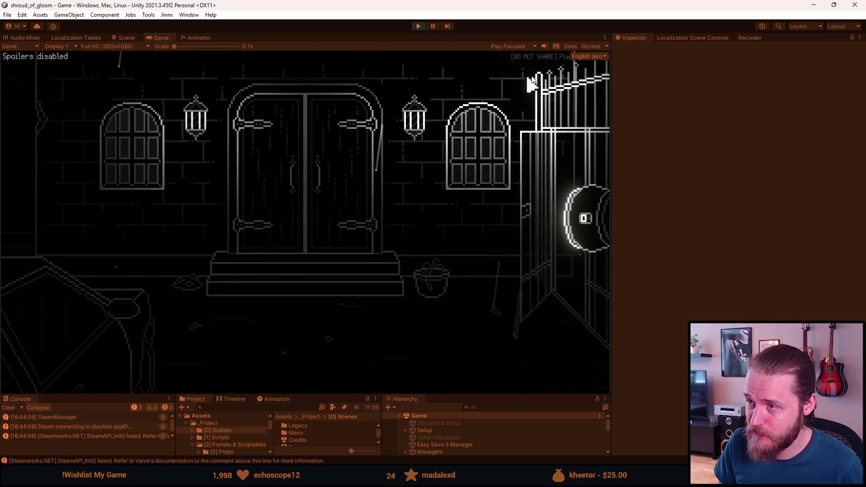
{"action": "key", "text": "s"}
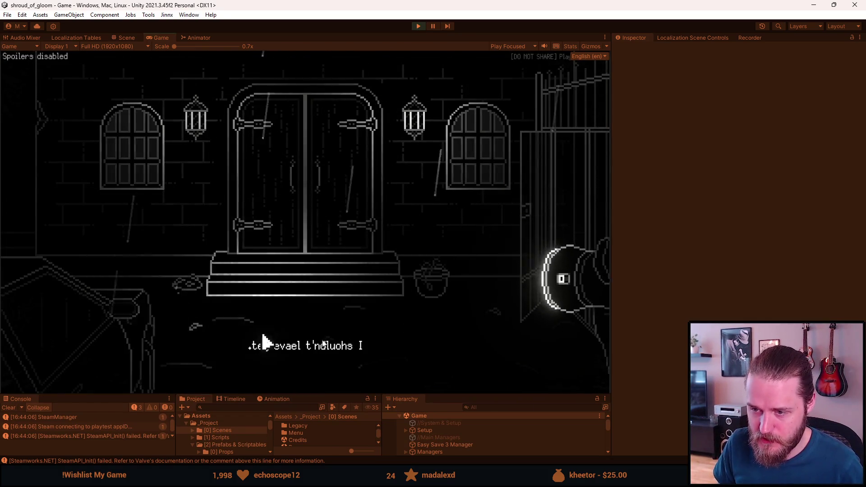
{"action": "left_click", "coordinate": [87, 264]}
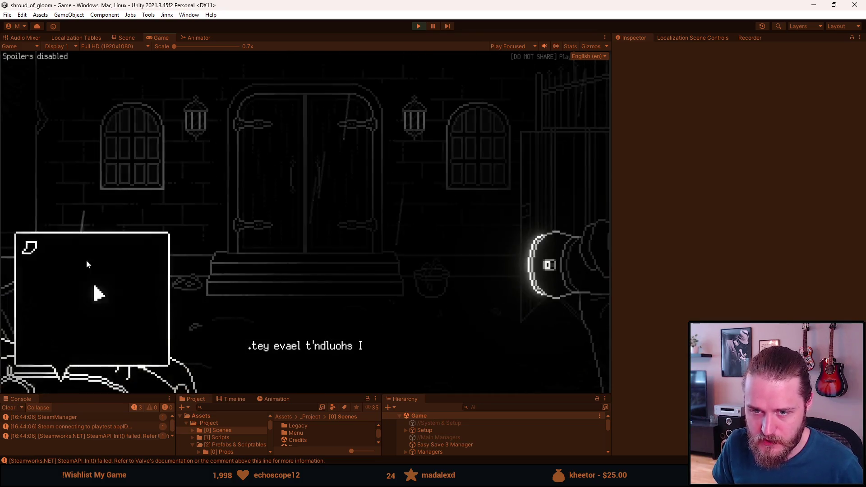
{"action": "key", "text": "s"}
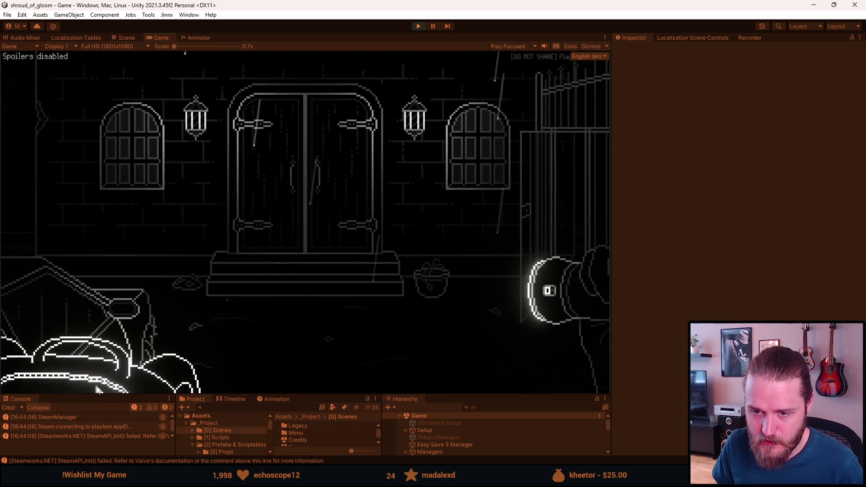
{"action": "key", "text": "Escape"}
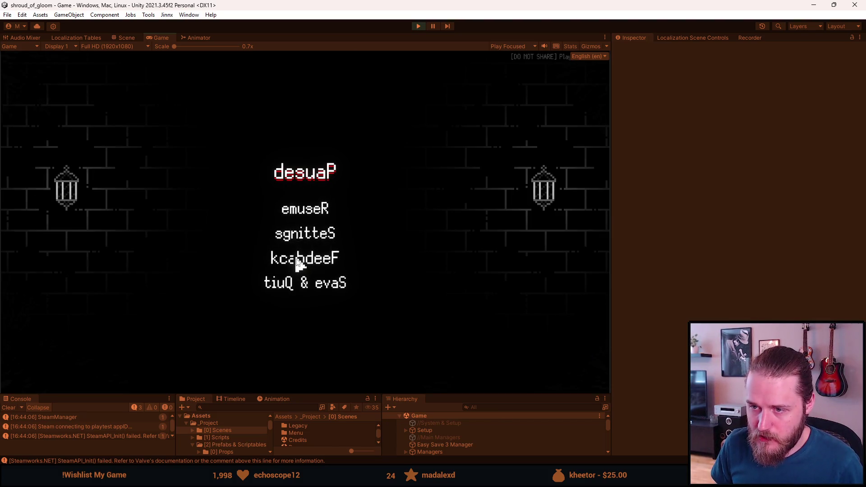
Review the Video settings page, keeping 1920x1080 resolution and Unlimited frame rate.
{"action": "left_click", "coordinate": [300, 234]}
{"action": "left_click", "coordinate": [302, 184]}
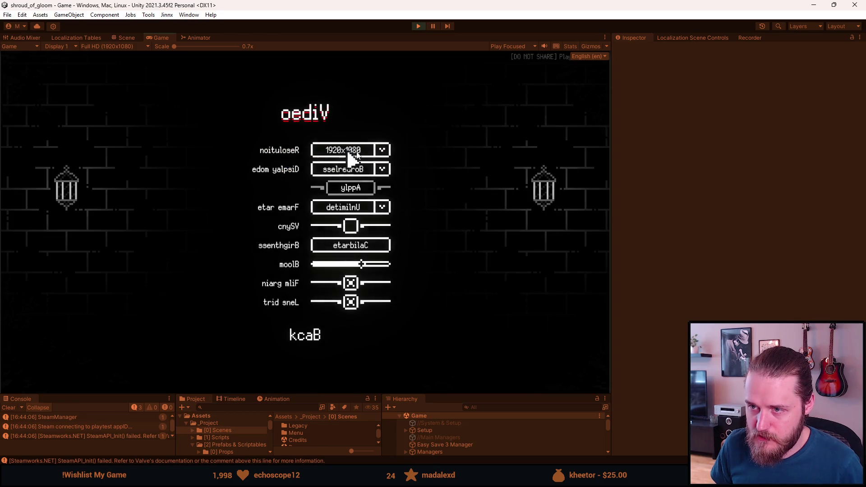
{"action": "left_click", "coordinate": [349, 153]}
{"action": "scroll", "coordinate": [364, 183], "scroll_direction": "down", "scroll_amount": 5}
{"action": "scroll", "coordinate": [361, 183], "scroll_direction": "up", "scroll_amount": 3}
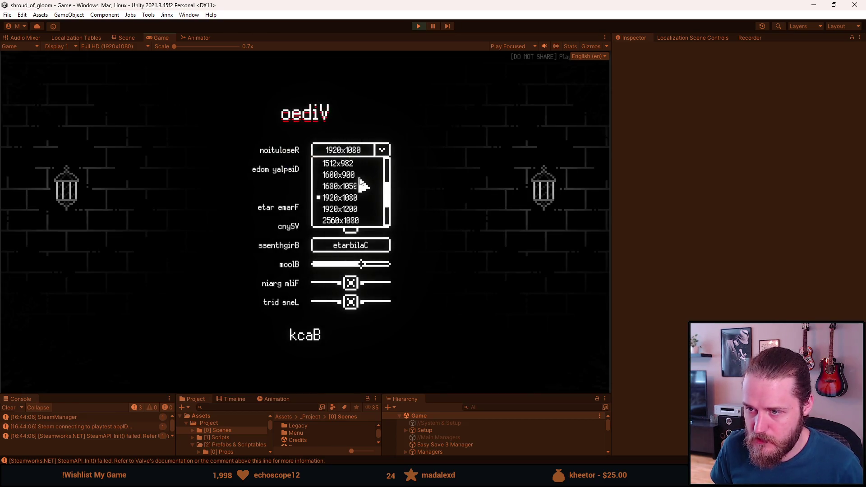
{"action": "left_click", "coordinate": [359, 150]}
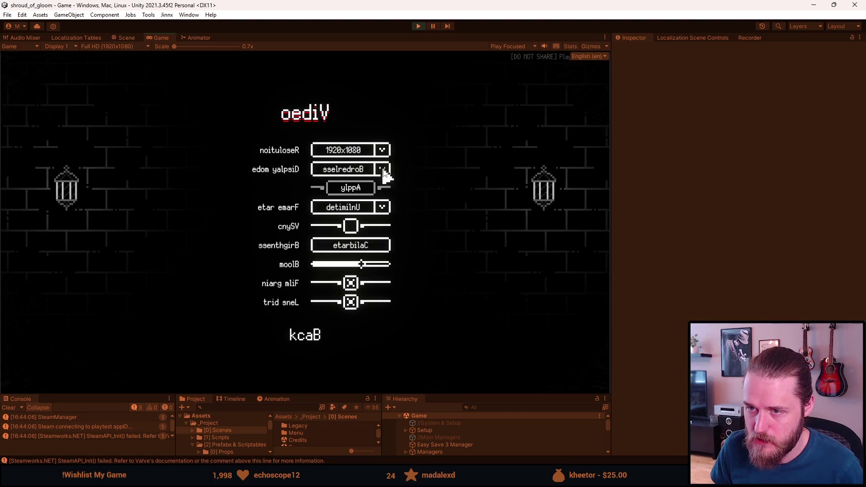
{"action": "left_click", "coordinate": [380, 166]}
{"action": "left_click", "coordinate": [380, 167]}
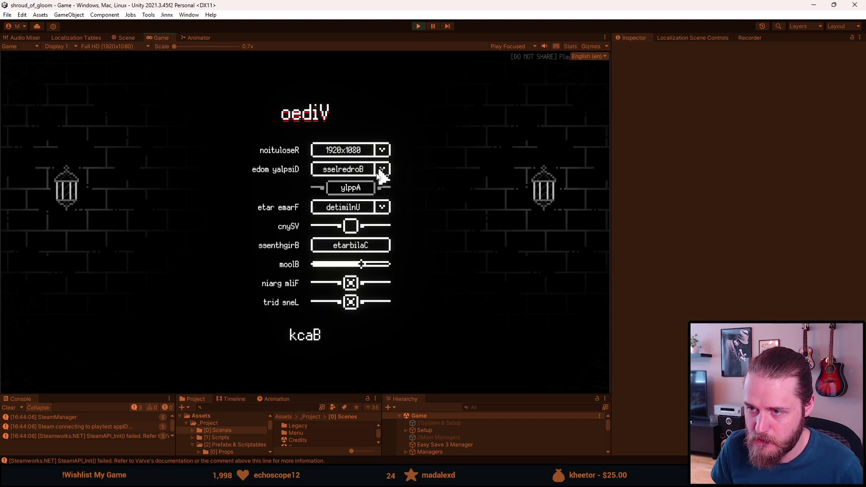
{"action": "left_click", "coordinate": [383, 208]}
{"action": "left_click", "coordinate": [383, 208]}
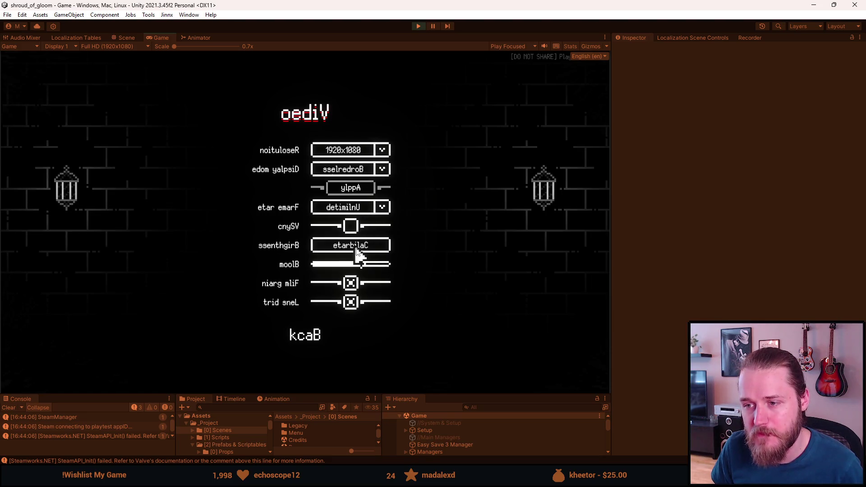
{"action": "left_click", "coordinate": [303, 336]}
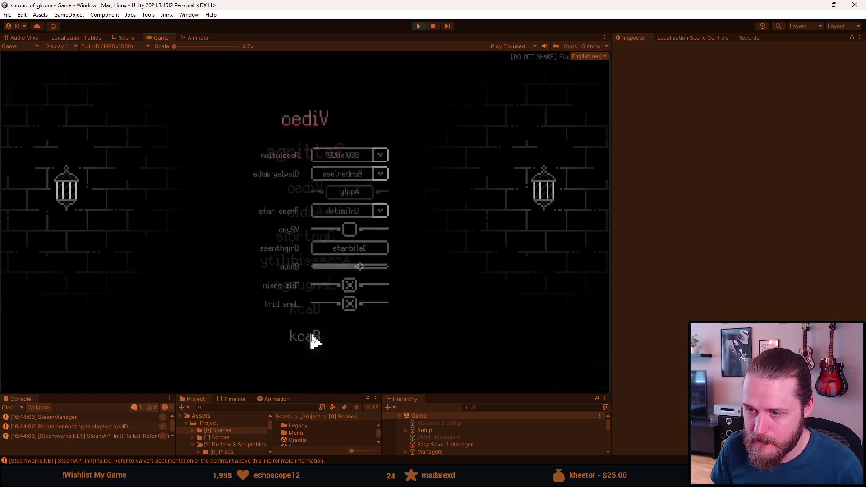
Check the Controls page and the Accessibility page, keeping time limits at 100%.
{"action": "left_click", "coordinate": [316, 235]}
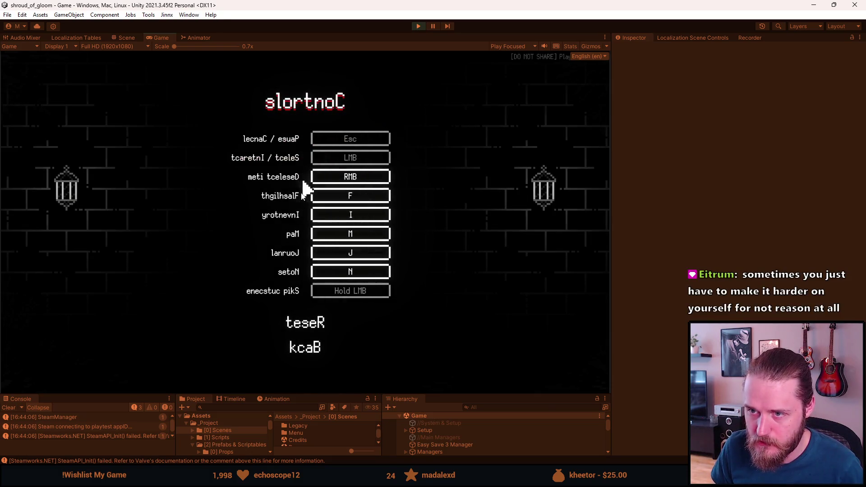
{"action": "left_click", "coordinate": [305, 352]}
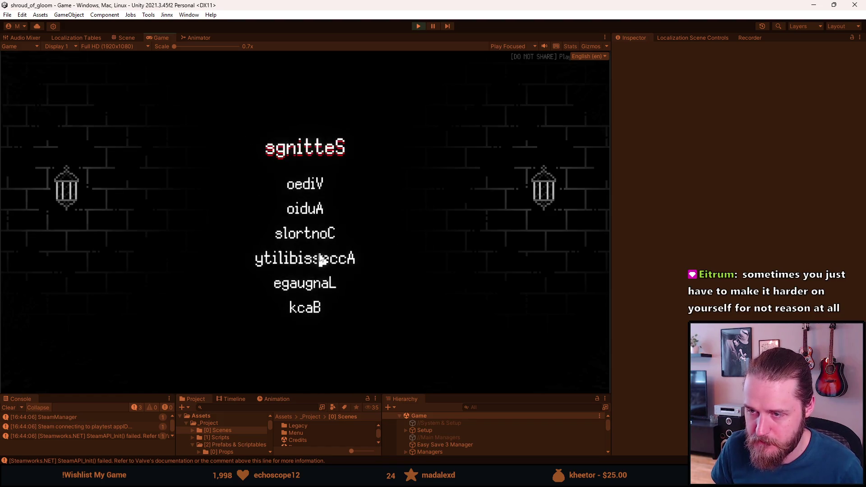
{"action": "left_click", "coordinate": [319, 258]}
{"action": "left_click", "coordinate": [366, 161]}
{"action": "left_click", "coordinate": [366, 174]}
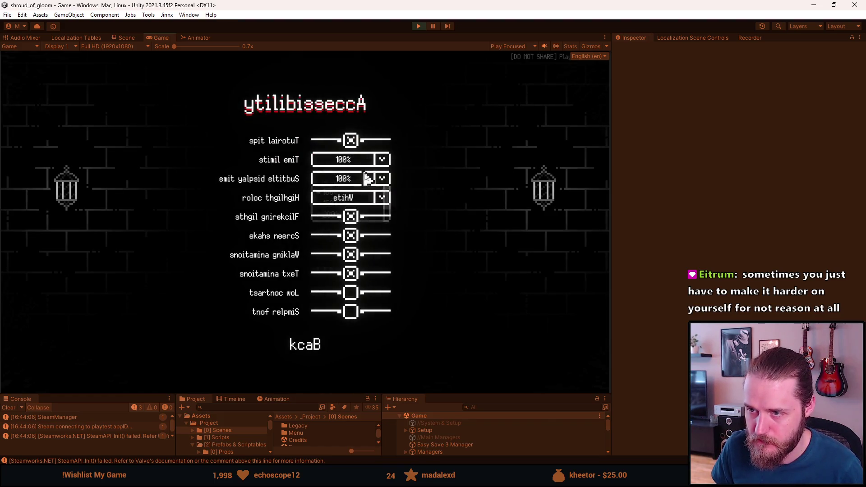
{"action": "left_click", "coordinate": [367, 177]}
{"action": "left_click", "coordinate": [368, 177]}
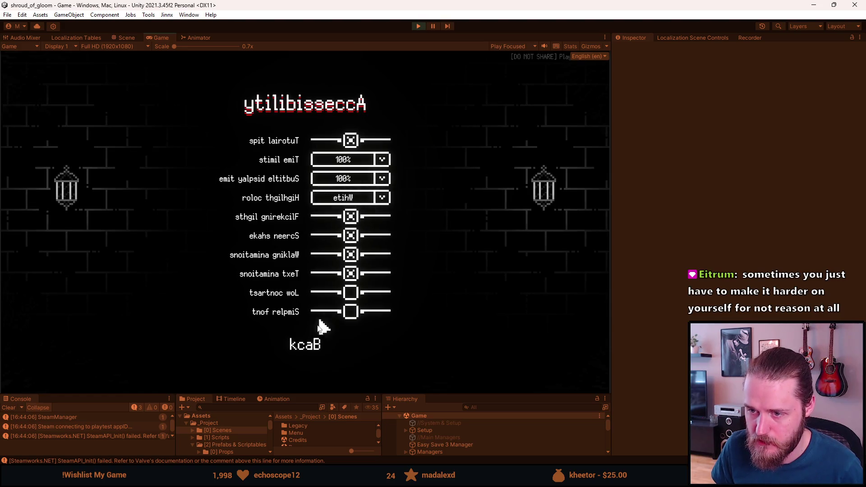
{"action": "left_click", "coordinate": [309, 343]}
View the Language page, return to the Paused menu, and choose Save & Quit.
{"action": "left_click", "coordinate": [314, 289]}
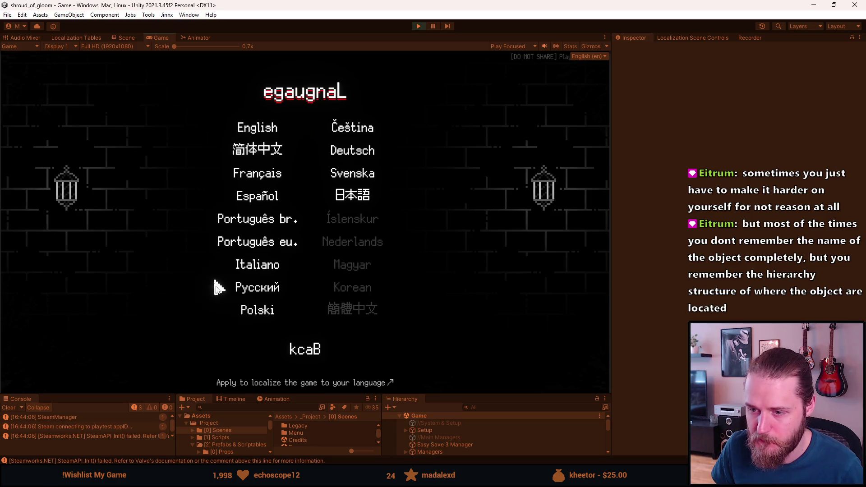
{"action": "key", "text": "Escape"}
{"action": "left_click", "coordinate": [304, 307]}
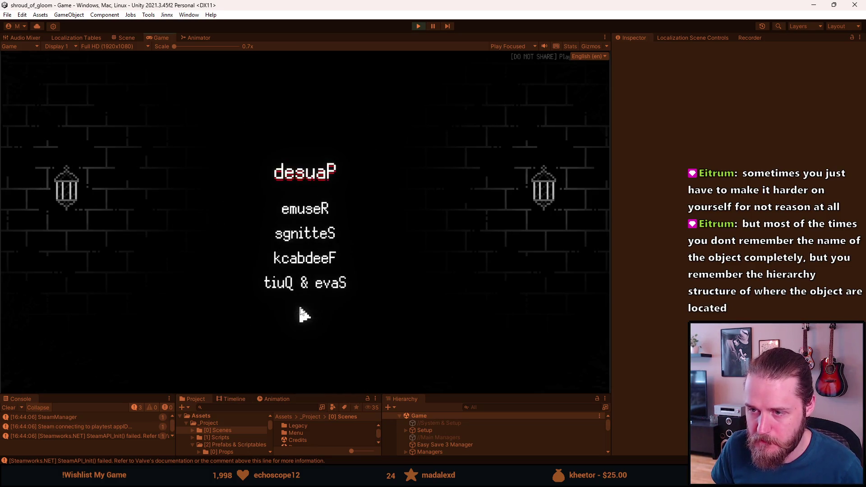
{"action": "left_click", "coordinate": [301, 278]}
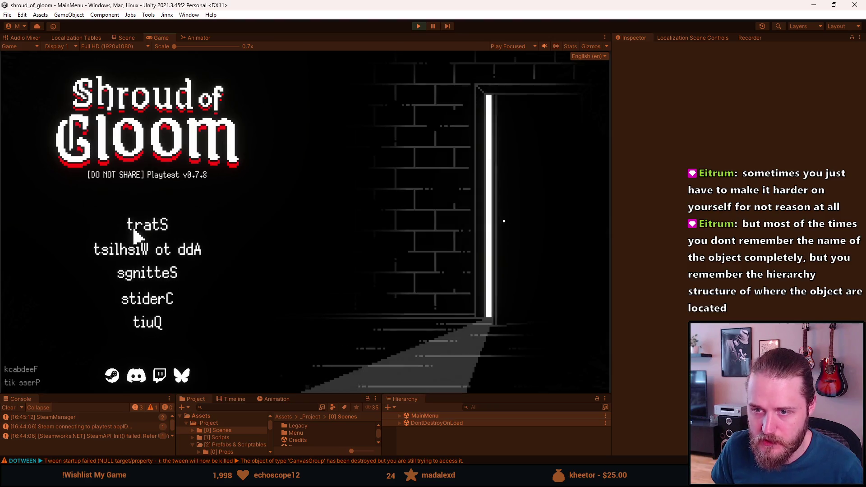
{"action": "left_click", "coordinate": [149, 305]}
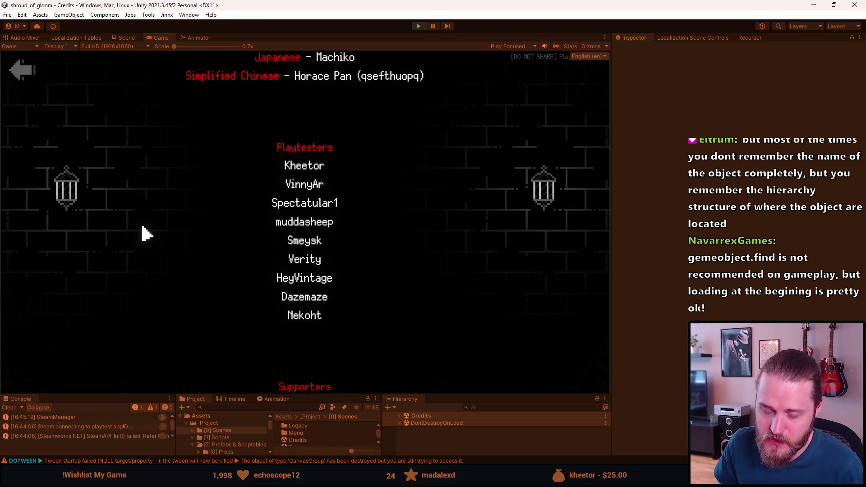
{"action": "key", "text": "Escape"}
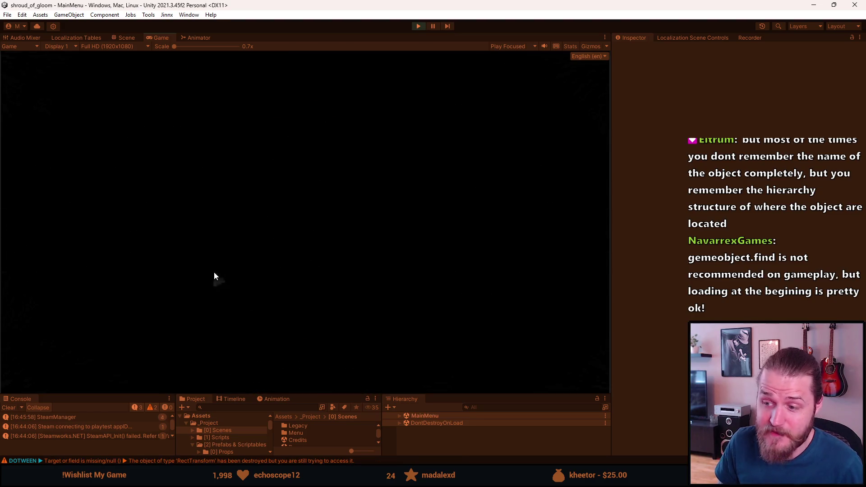
Resize the Game view, then open and cancel the mirrored Quit confirmation.
{"action": "left_click_drag", "start_coordinate": [486, 397], "coordinate": [483, 293]}
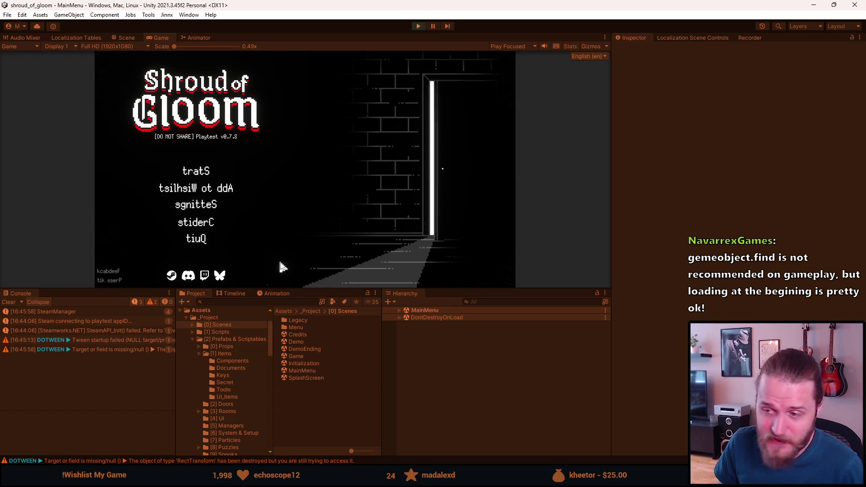
{"action": "left_click_drag", "start_coordinate": [305, 289], "coordinate": [282, 399]}
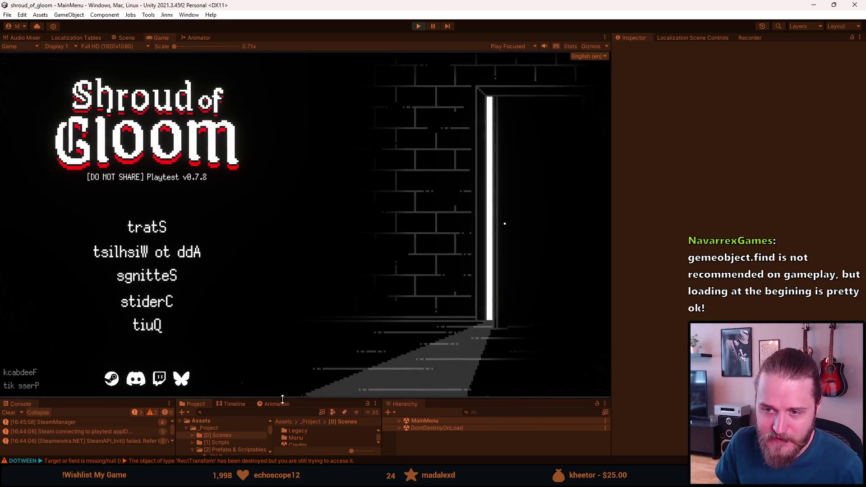
{"action": "left_click", "coordinate": [153, 324]}
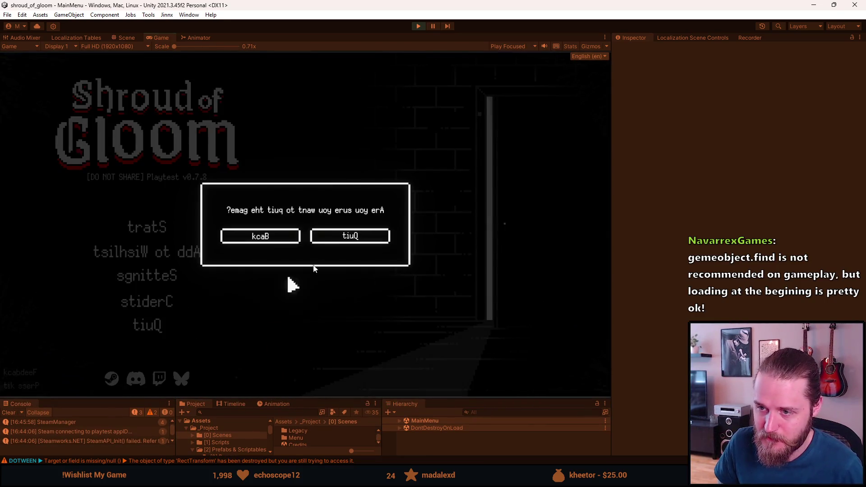
{"action": "left_click", "coordinate": [284, 236]}
Open the save slots, bring up Slot 1's delete prompt, go Back, and stop play mode.
{"action": "left_click", "coordinate": [148, 228]}
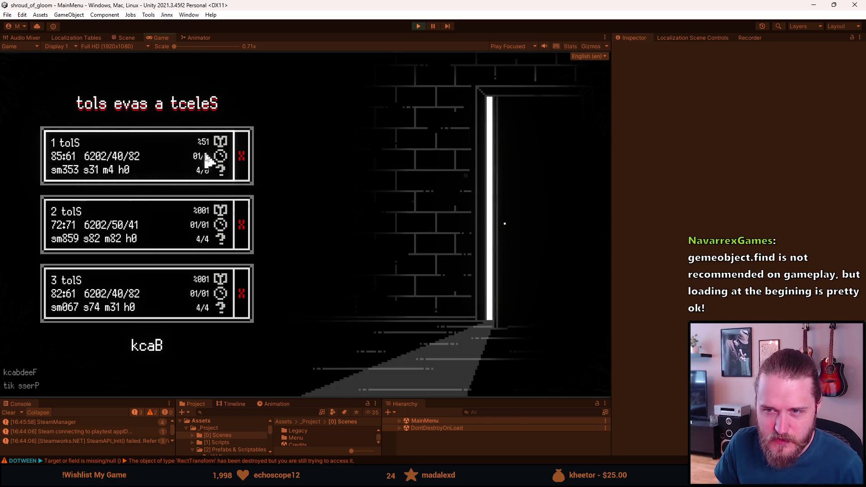
{"action": "left_click", "coordinate": [247, 162]}
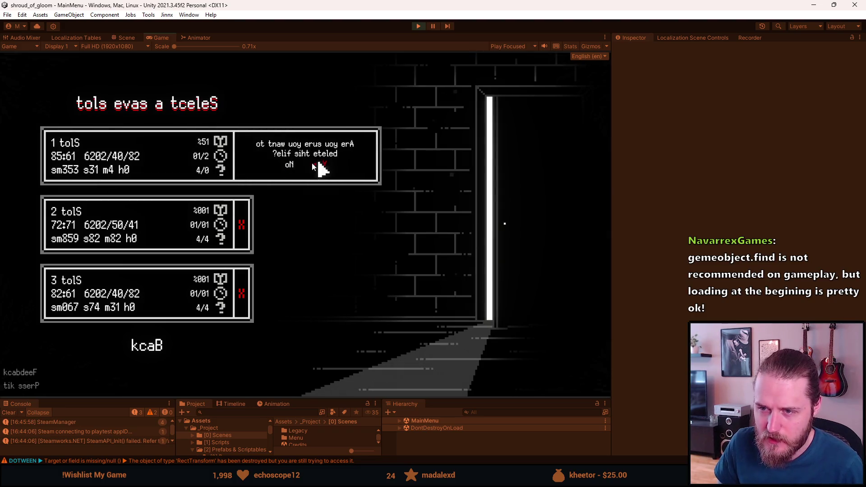
{"action": "left_click", "coordinate": [144, 346]}
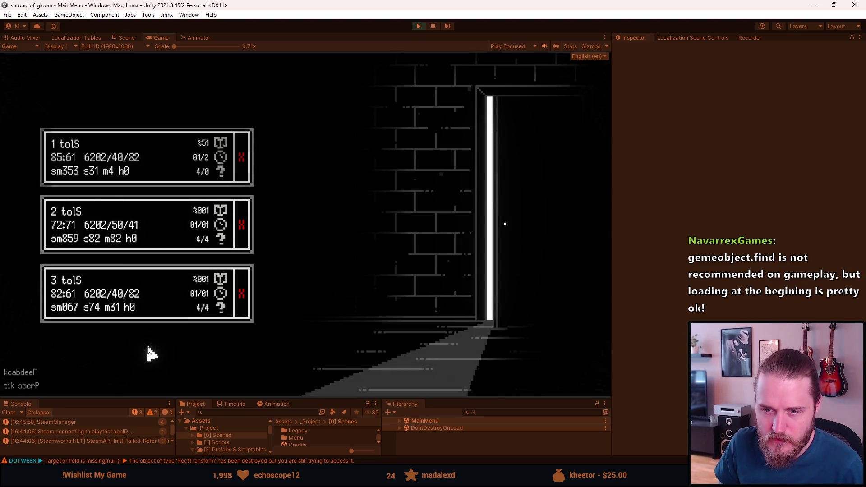
{"action": "left_click", "coordinate": [418, 27]}
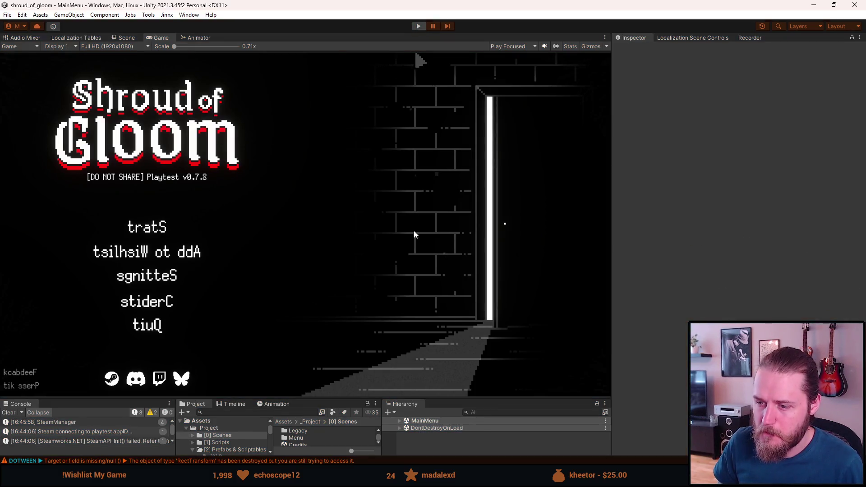
Enlarge the lower panels, open the MainMenu scene, and expand MenuCanvas, Menu and MainMenu.
{"action": "left_click_drag", "start_coordinate": [476, 400], "coordinate": [475, 299]}
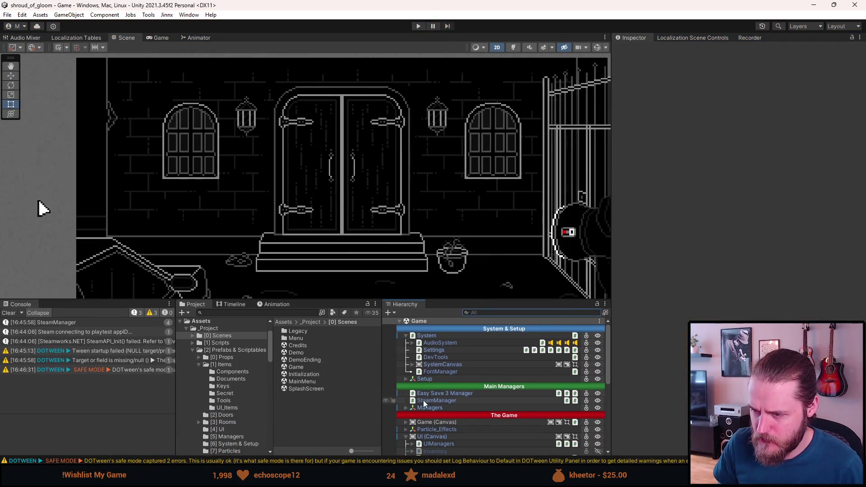
{"action": "double_click", "coordinate": [306, 382]}
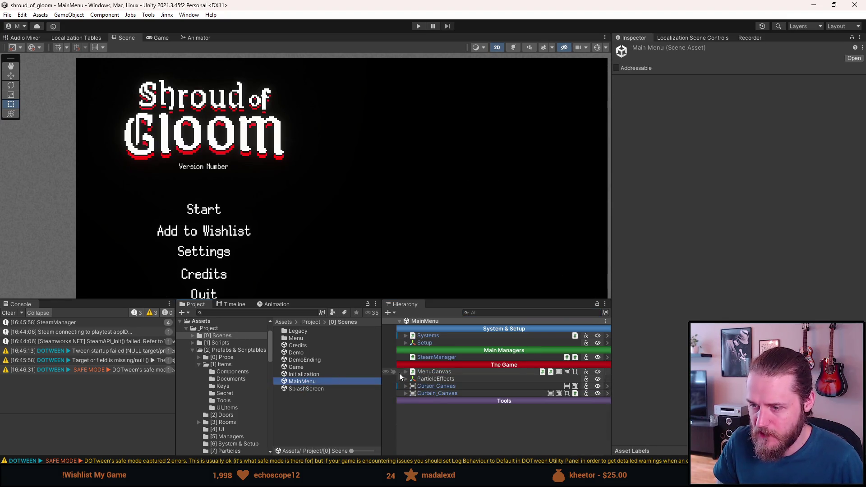
{"action": "left_click", "coordinate": [407, 373]}
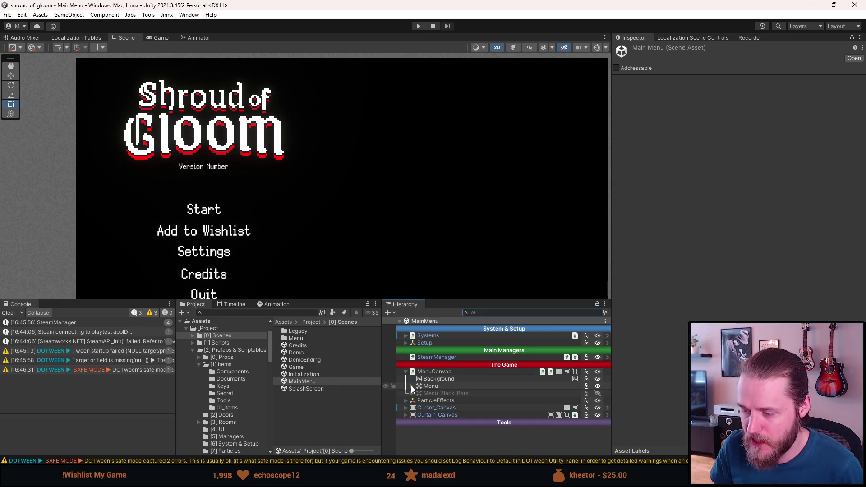
{"action": "left_click", "coordinate": [412, 386]}
{"action": "left_click", "coordinate": [419, 401]}
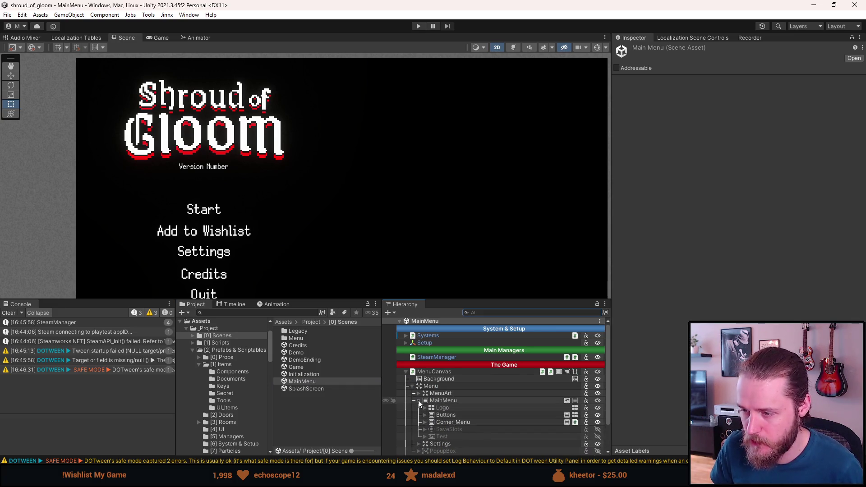
{"action": "scroll", "coordinate": [421, 398], "scroll_direction": "down", "scroll_amount": 2}
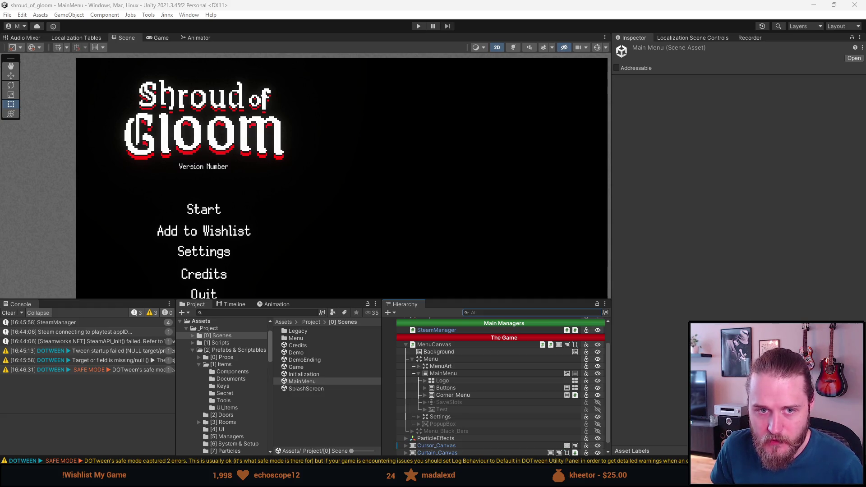
{"action": "scroll", "coordinate": [439, 407], "scroll_direction": "down", "scroll_amount": 1}
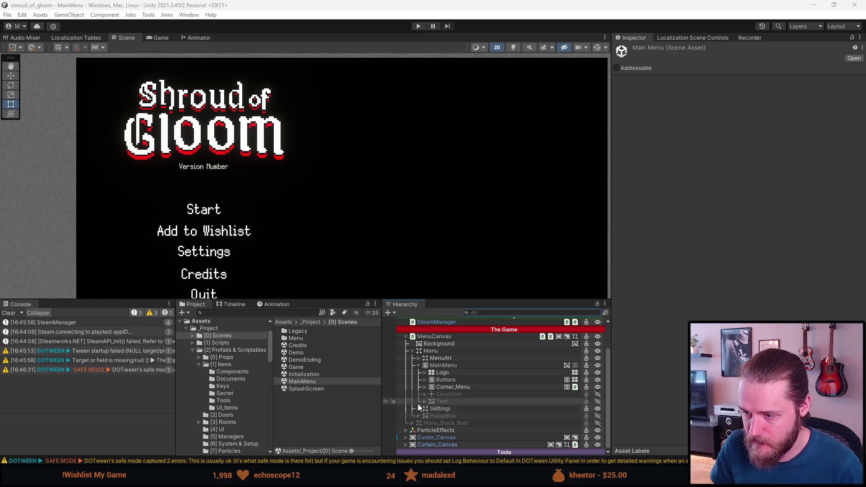
Select Logo, peek inside the Logo and Corner_Menu objects, and activate SaveSlots.
{"action": "left_click", "coordinate": [423, 374]}
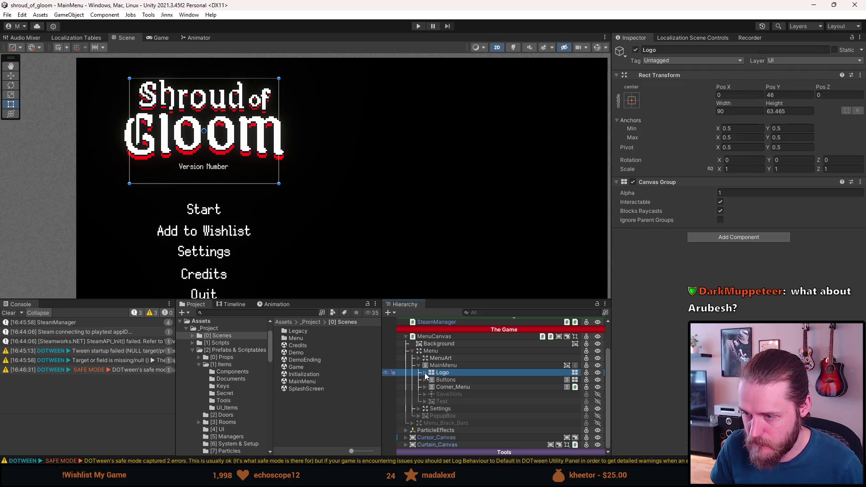
{"action": "left_click", "coordinate": [424, 374]}
{"action": "left_click", "coordinate": [426, 375]}
{"action": "left_click", "coordinate": [425, 373]}
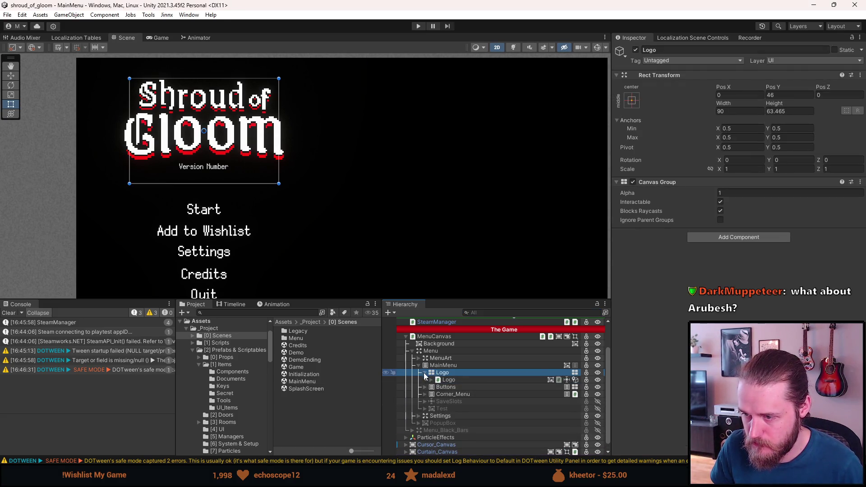
{"action": "left_click", "coordinate": [424, 374]}
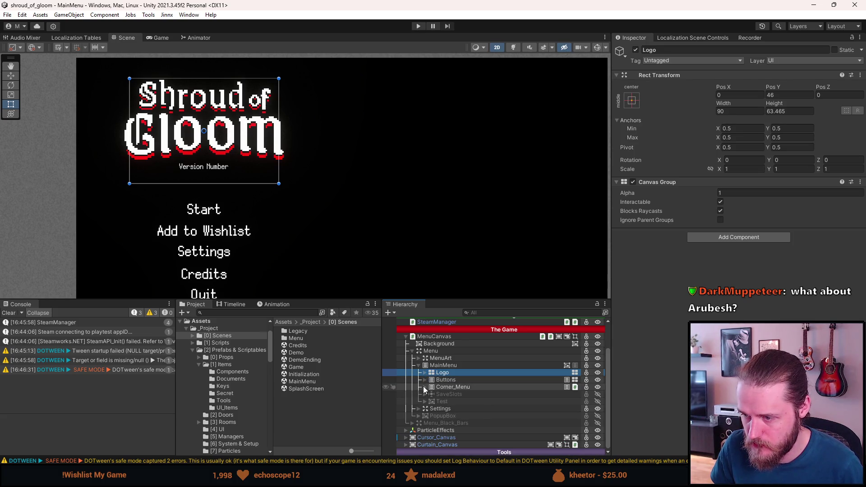
{"action": "left_click", "coordinate": [424, 387]}
{"action": "left_click", "coordinate": [424, 387]}
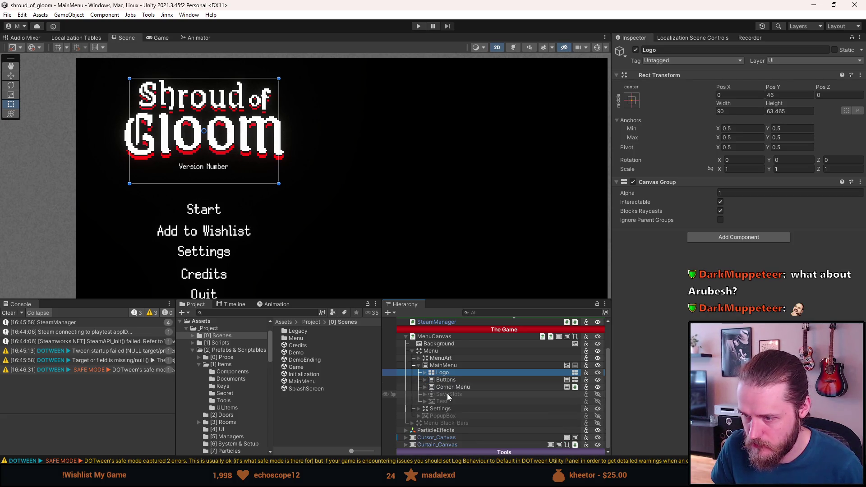
{"action": "key", "text": "shift+a"}
Expand SaveSlots, select the first Save_Slot, and open its prefab for editing.
{"action": "left_click", "coordinate": [424, 394]}
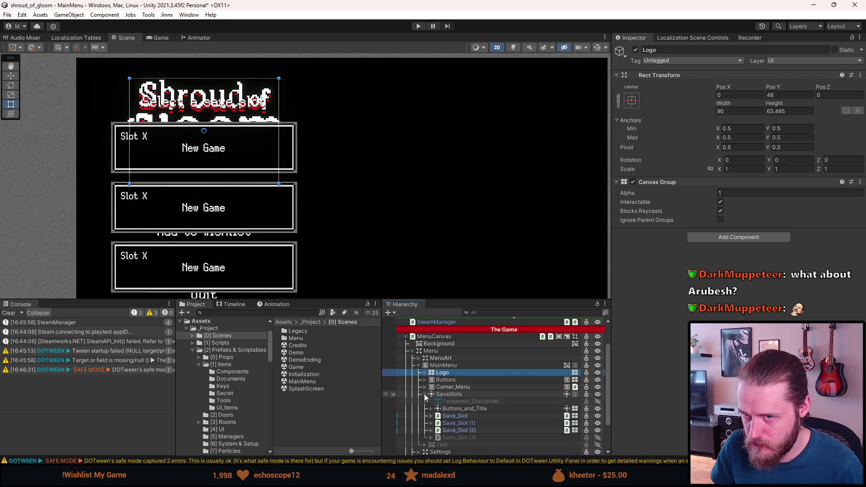
{"action": "left_click", "coordinate": [462, 415]}
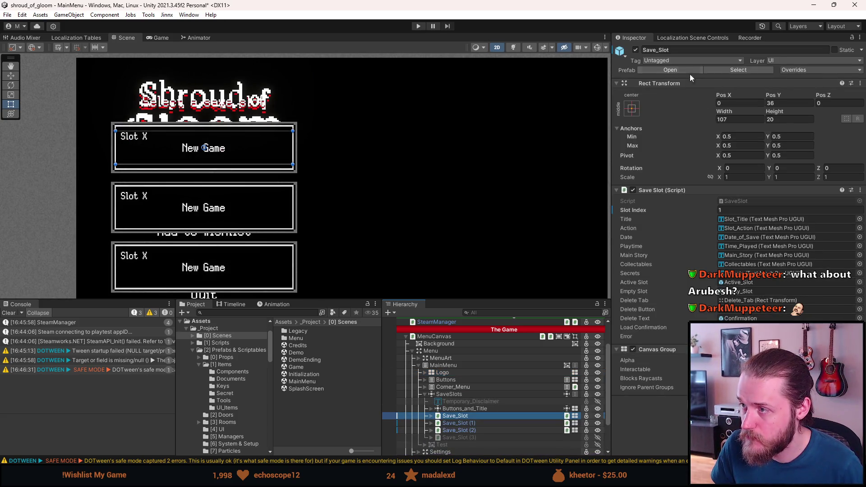
{"action": "left_click", "coordinate": [670, 70]}
{"action": "scroll", "coordinate": [230, 127], "scroll_direction": "up", "scroll_amount": 3}
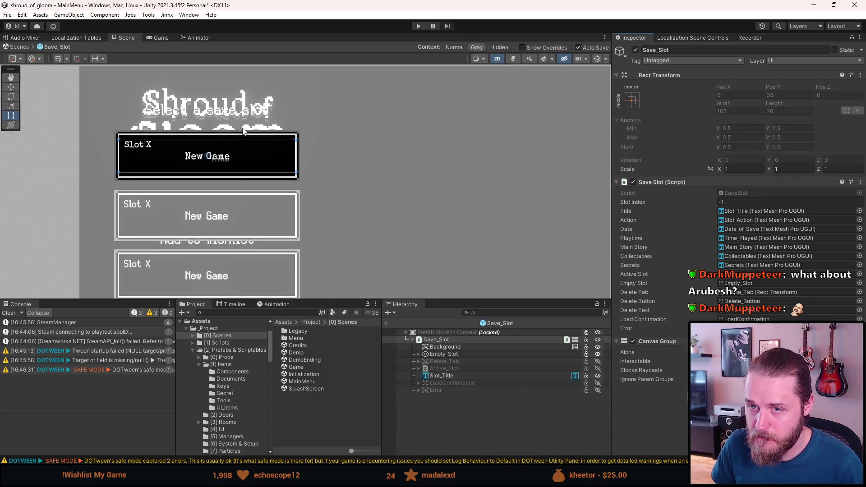
{"action": "scroll", "coordinate": [80, 180], "scroll_direction": "up", "scroll_amount": 2}
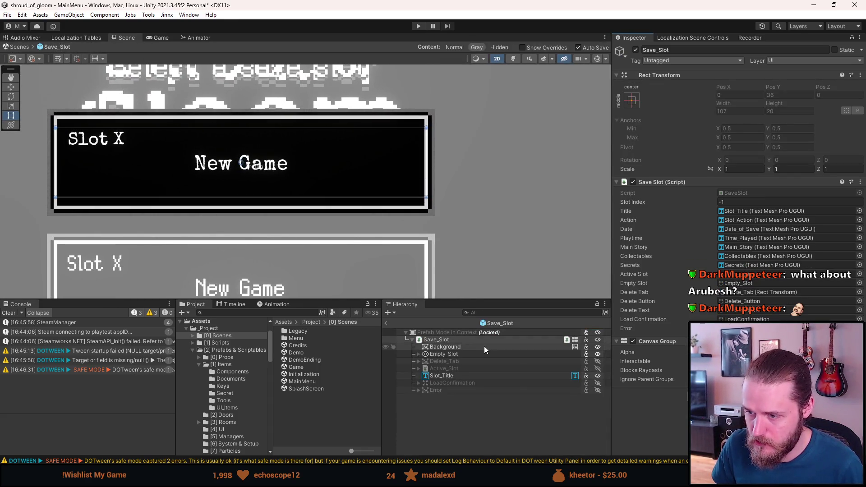
Inspect Empty_Slot's 'New Game' action and 'Slot X' title texts, then activate the Error object.
{"action": "left_click", "coordinate": [419, 354]}
{"action": "left_click", "coordinate": [451, 369]}
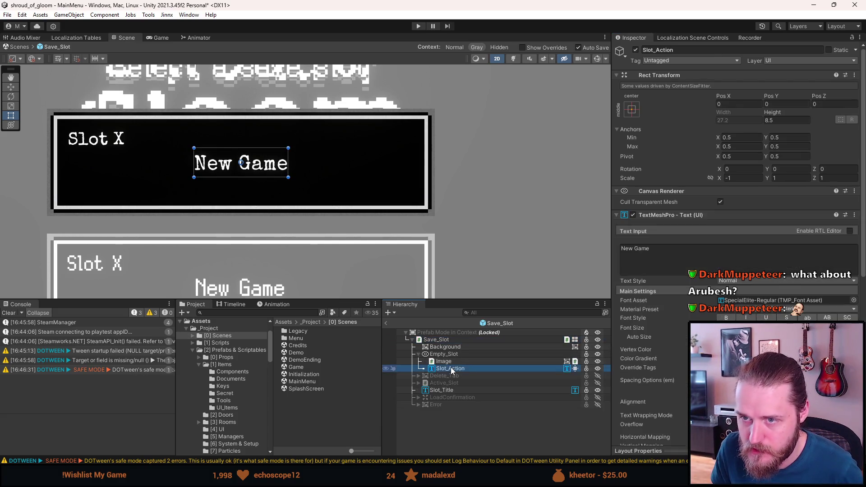
{"action": "scroll", "coordinate": [681, 341], "scroll_direction": "down", "scroll_amount": 3}
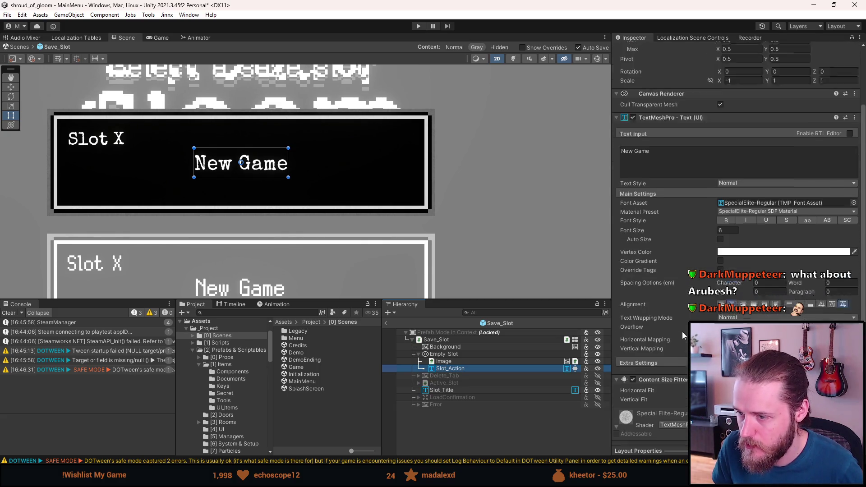
{"action": "left_click", "coordinate": [419, 355]}
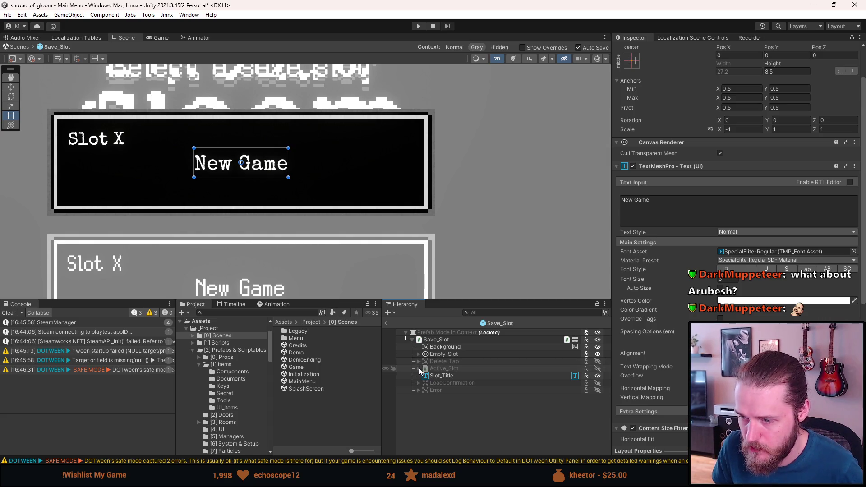
{"action": "left_click", "coordinate": [441, 375]}
{"action": "scroll", "coordinate": [687, 339], "scroll_direction": "down", "scroll_amount": 5}
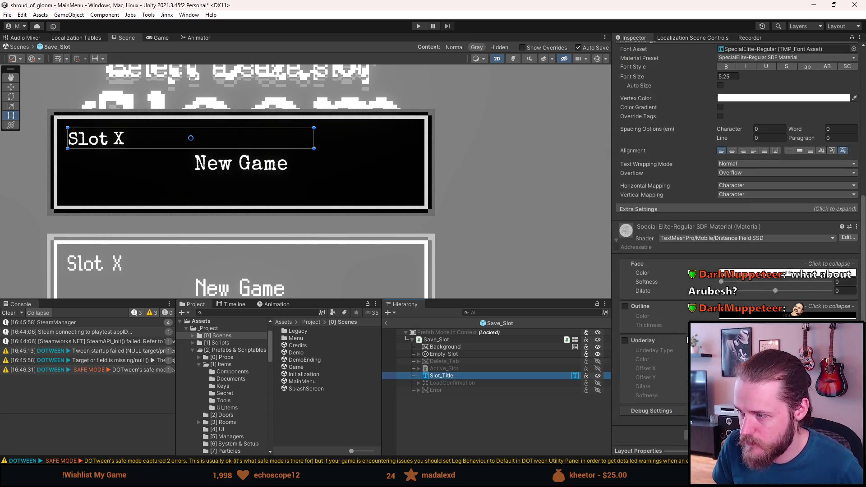
{"action": "key", "text": "alt+Tab"}
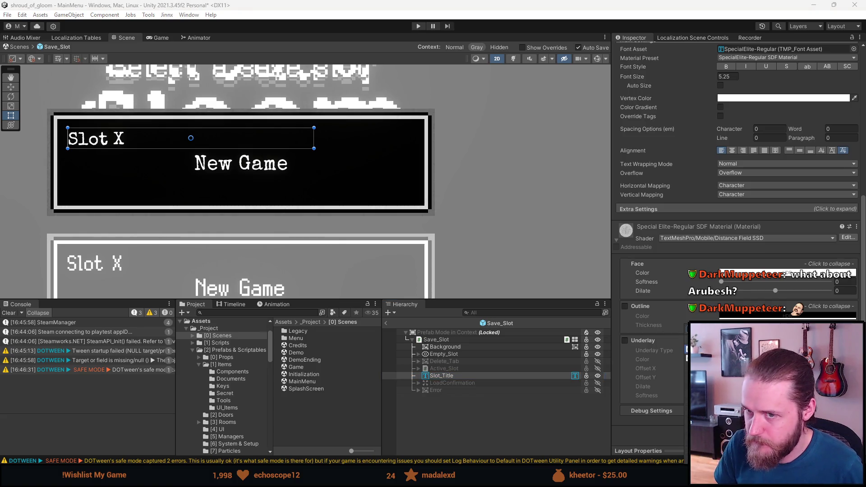
{"action": "left_click", "coordinate": [456, 405]}
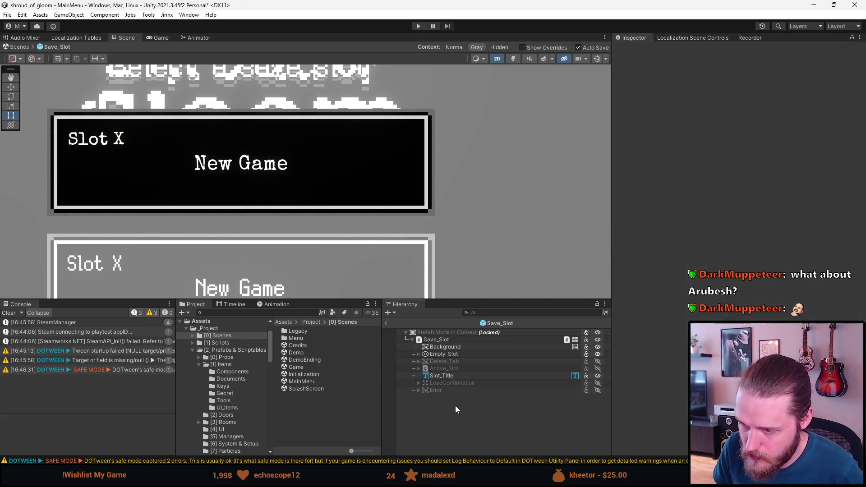
{"action": "key", "text": "shift+a"}
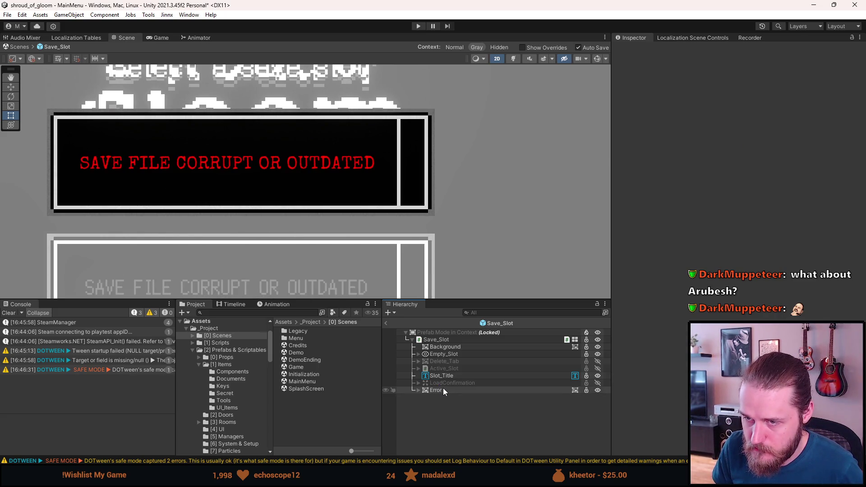
Add a Font Localization Controller to Error_Text with Ignore Right To Left ticked.
{"action": "left_click", "coordinate": [419, 391]}
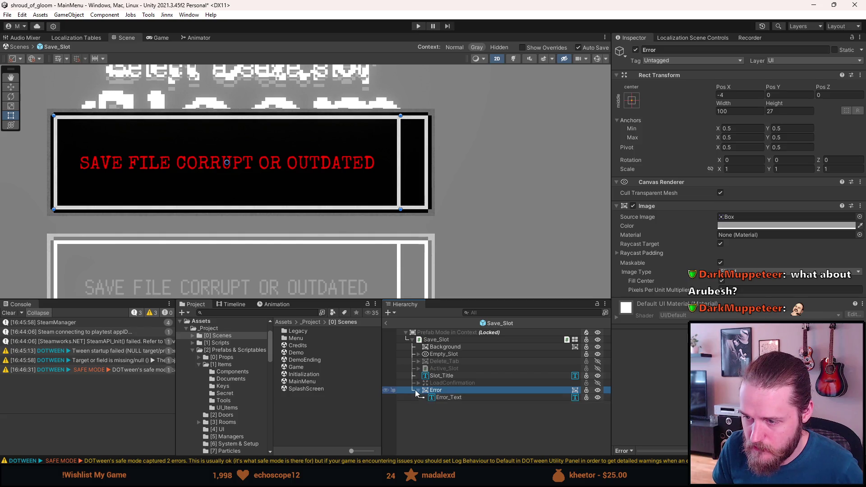
{"action": "left_click", "coordinate": [447, 398]}
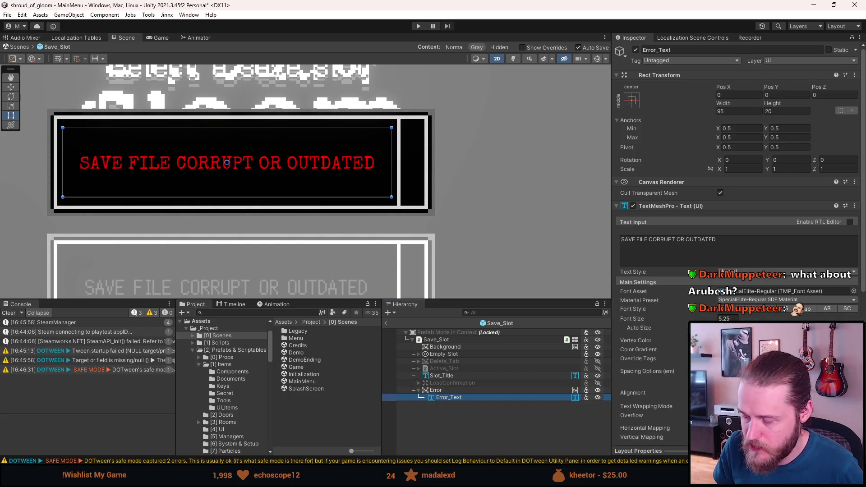
{"action": "scroll", "coordinate": [736, 243], "scroll_direction": "down", "scroll_amount": 7}
{"action": "scroll", "coordinate": [735, 243], "scroll_direction": "down", "scroll_amount": 3}
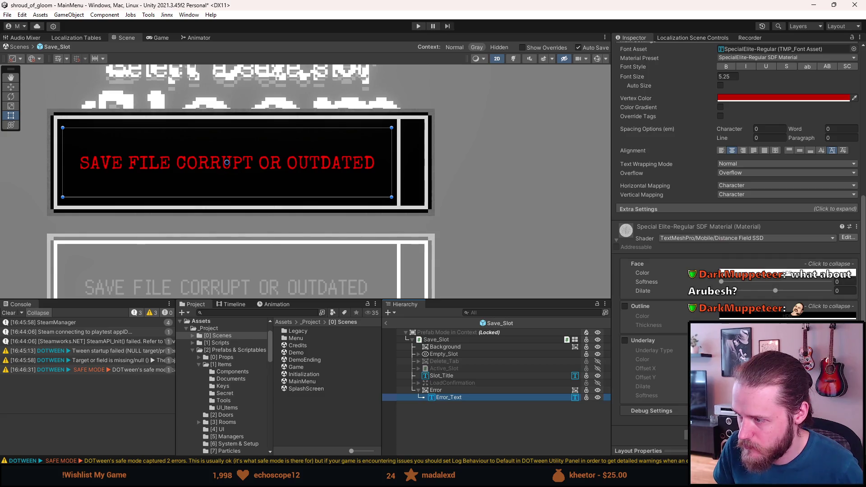
{"action": "key", "text": "alt+Tab"}
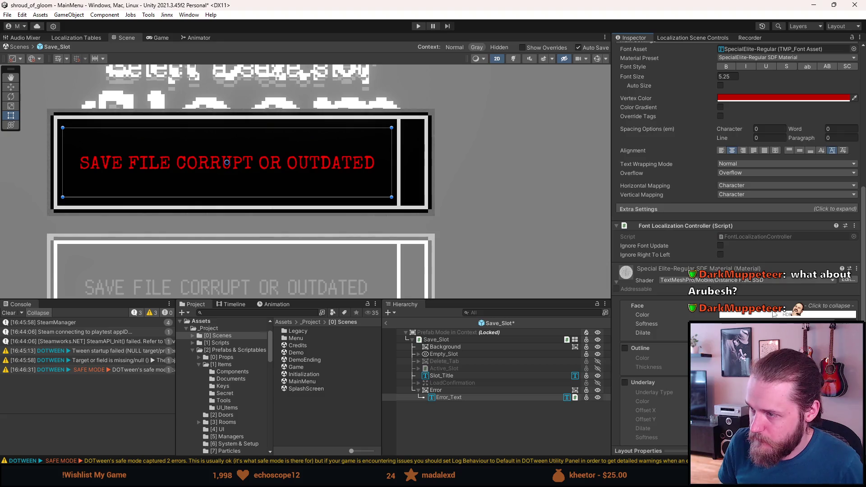
{"action": "left_click", "coordinate": [720, 246]}
{"action": "left_click", "coordinate": [720, 255]}
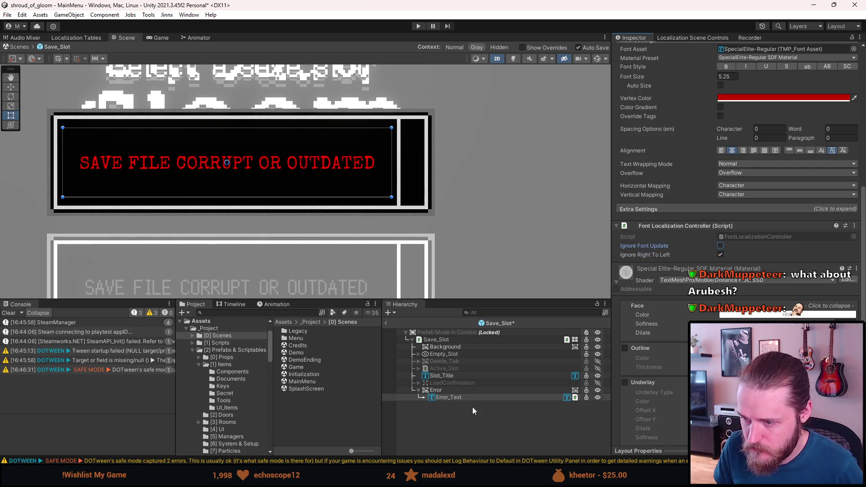
Collapse and deactivate the Error object again.
{"action": "left_click", "coordinate": [472, 406]}
{"action": "left_click", "coordinate": [419, 390]}
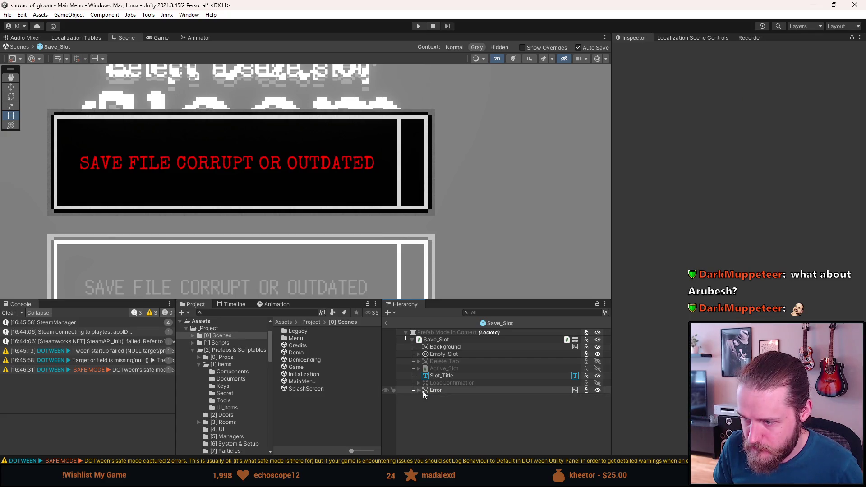
{"action": "key", "text": "shift+a"}
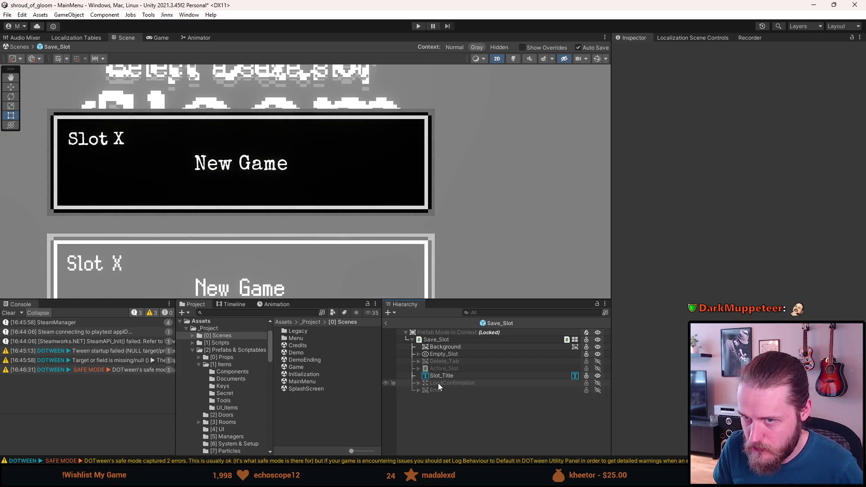
Toggle the LoadConfirmation prompt on and off, clear the Console, and show the Active_Slot details.
{"action": "key", "text": "shift+a"}
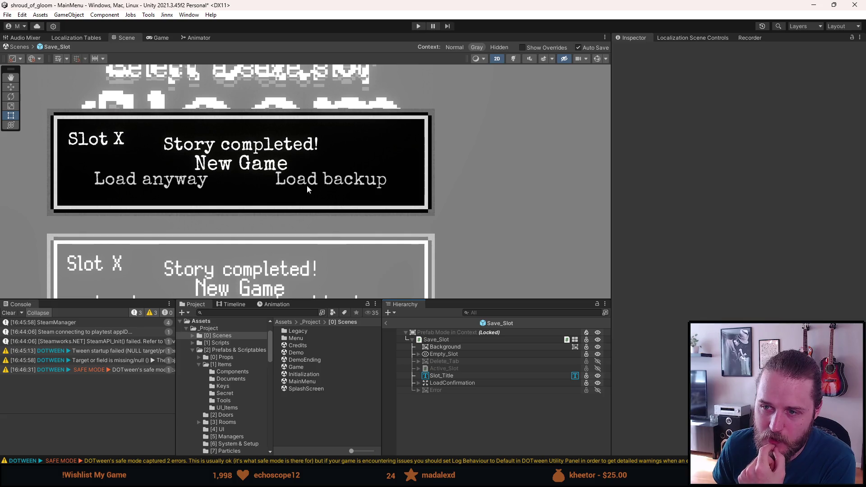
{"action": "left_click", "coordinate": [9, 312]}
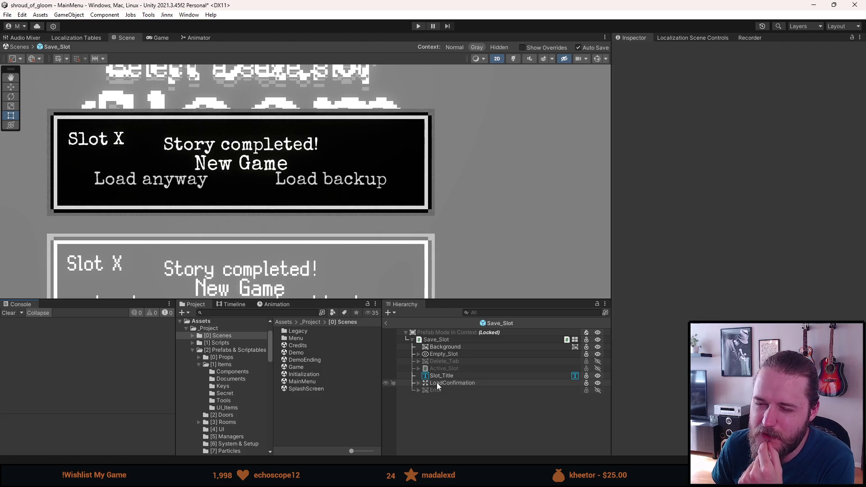
{"action": "key", "text": "alt+shift+a"}
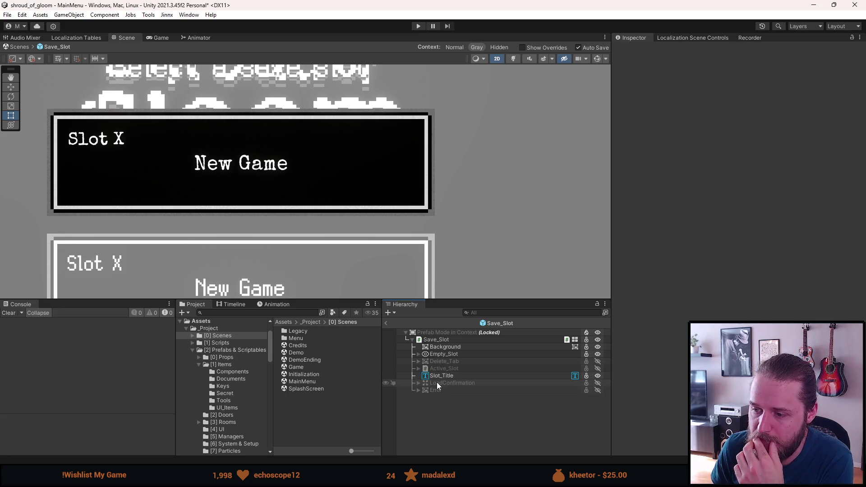
{"action": "key", "text": "alt+shift+a"}
{"action": "key", "text": "alt+shift+a"}
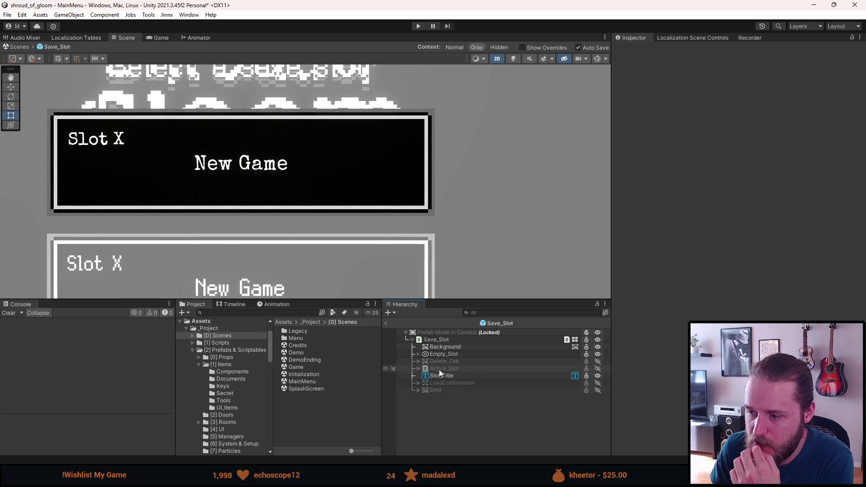
{"action": "key", "text": "alt+shift+a"}
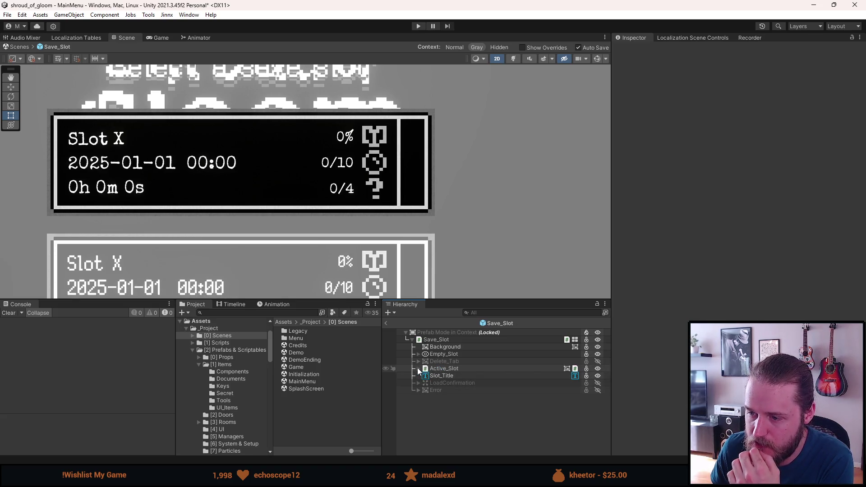
Make the Date_of_Save and Time_Played texts ignore right-to-left.
{"action": "left_click", "coordinate": [419, 369]}
{"action": "left_click", "coordinate": [426, 376]}
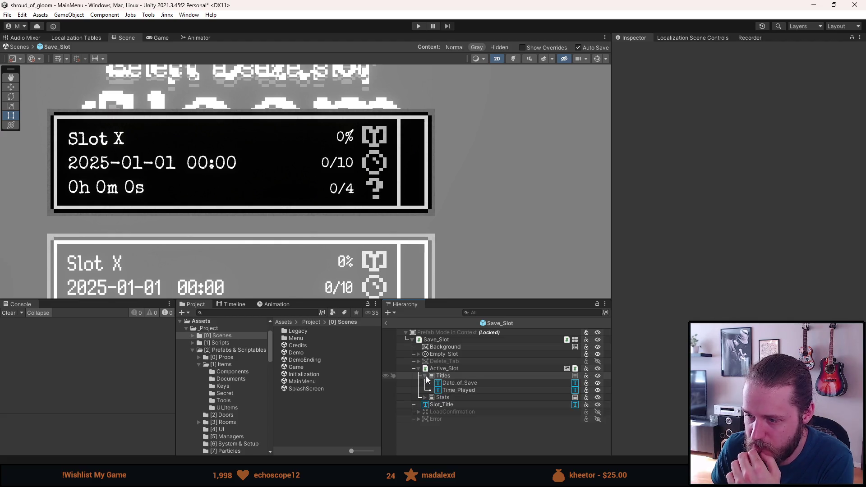
{"action": "left_click", "coordinate": [451, 383]}
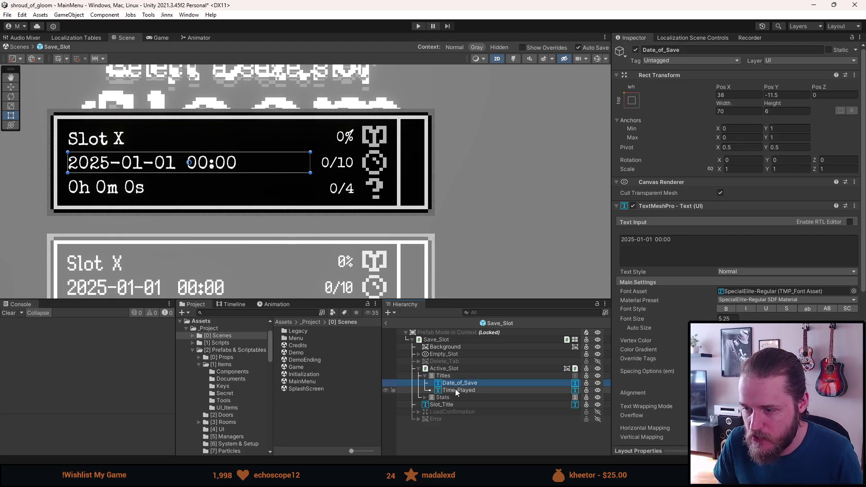
{"action": "left_click", "coordinate": [456, 389], "text": "ctrl"}
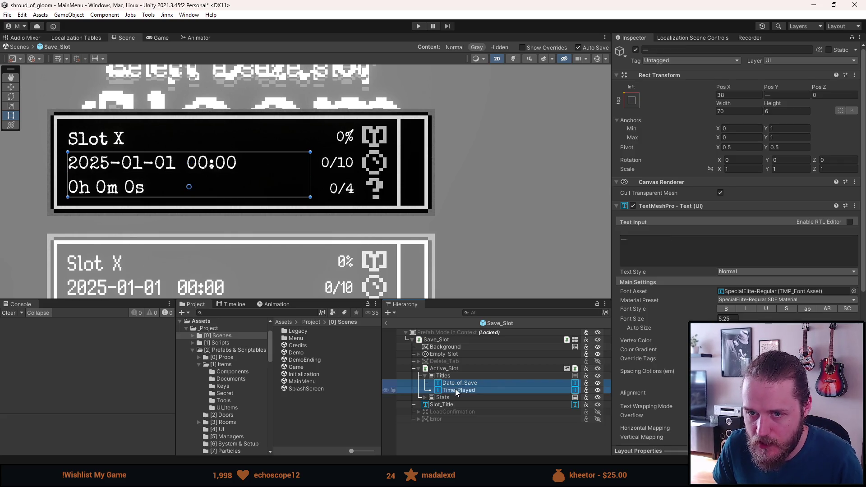
{"action": "scroll", "coordinate": [636, 357], "scroll_direction": "down", "scroll_amount": 10}
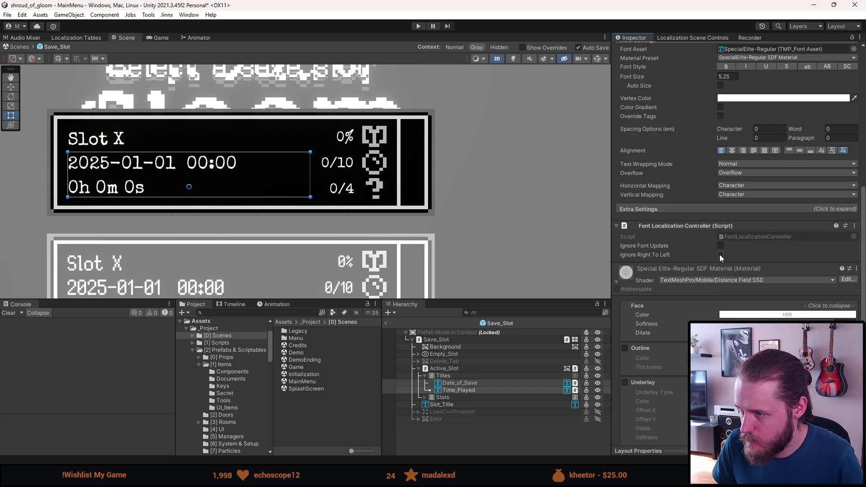
{"action": "left_click", "coordinate": [720, 255]}
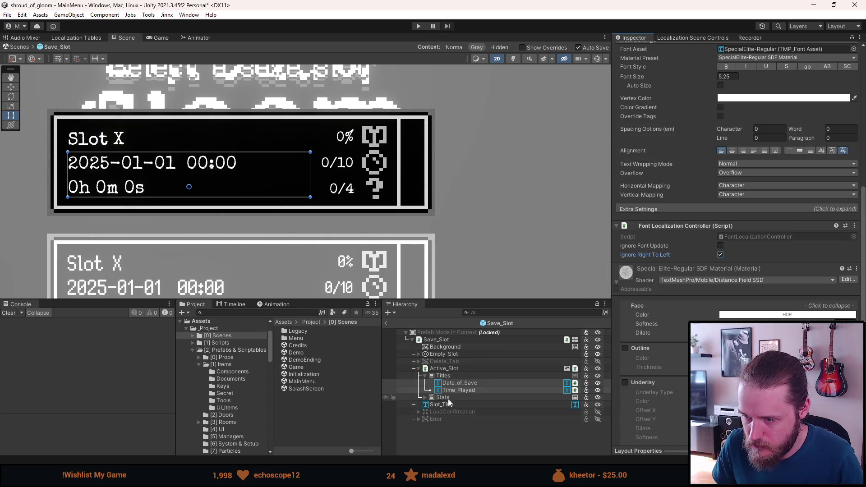
Make the Main_Story, Collectables and Secrets stat texts ignore right-to-left.
{"action": "left_click", "coordinate": [425, 399]}
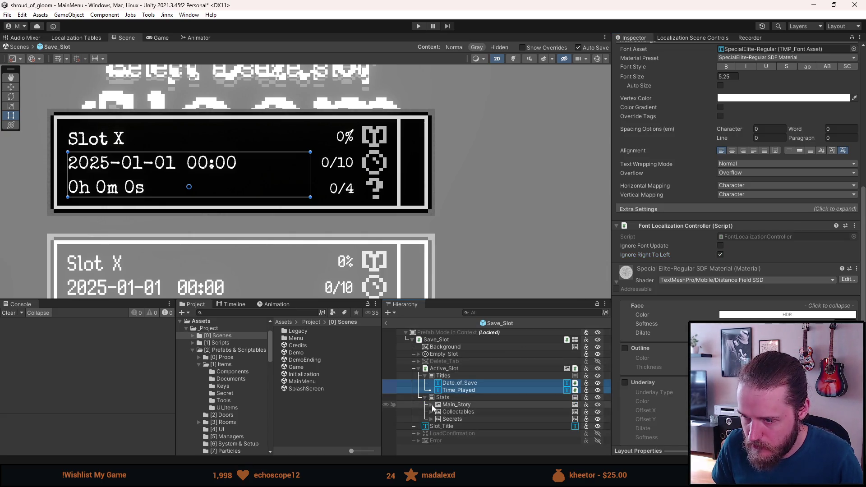
{"action": "left_click", "coordinate": [432, 405]}
{"action": "left_click", "coordinate": [431, 419]}
{"action": "left_click", "coordinate": [431, 433]}
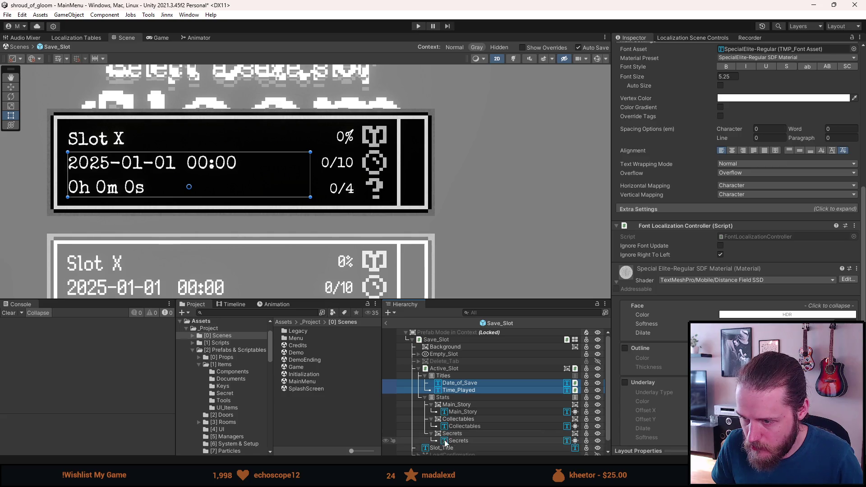
{"action": "left_click", "coordinate": [457, 440]}
{"action": "left_click", "coordinate": [465, 426], "text": "ctrl"}
{"action": "left_click", "coordinate": [462, 412], "text": "ctrl"}
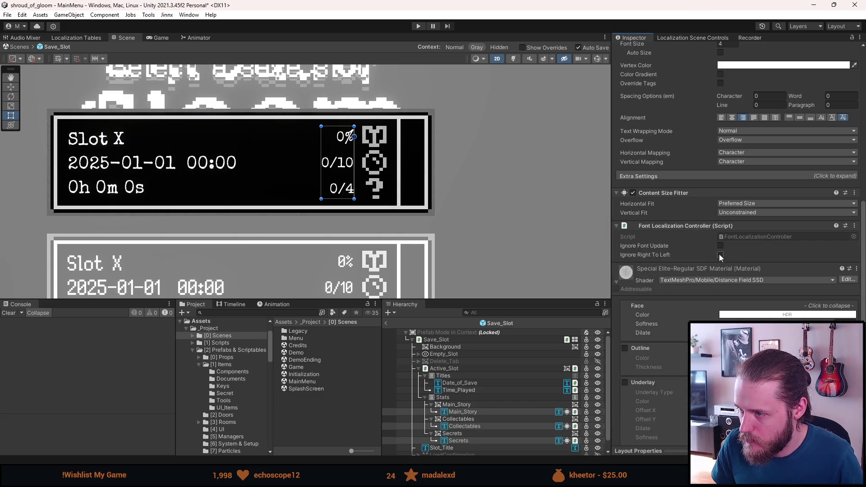
{"action": "left_click", "coordinate": [720, 255]}
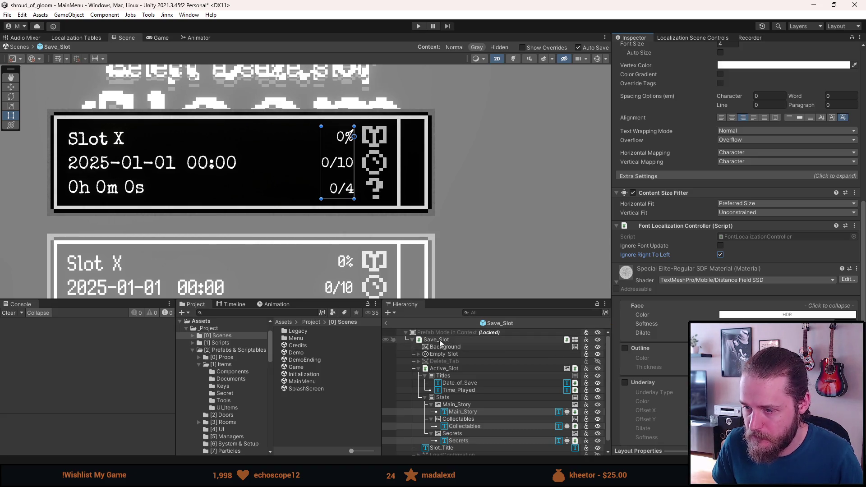
Deactivate Active_Slot so the slot reads New Game, and return to MainMenu.
{"action": "left_click", "coordinate": [424, 368]}
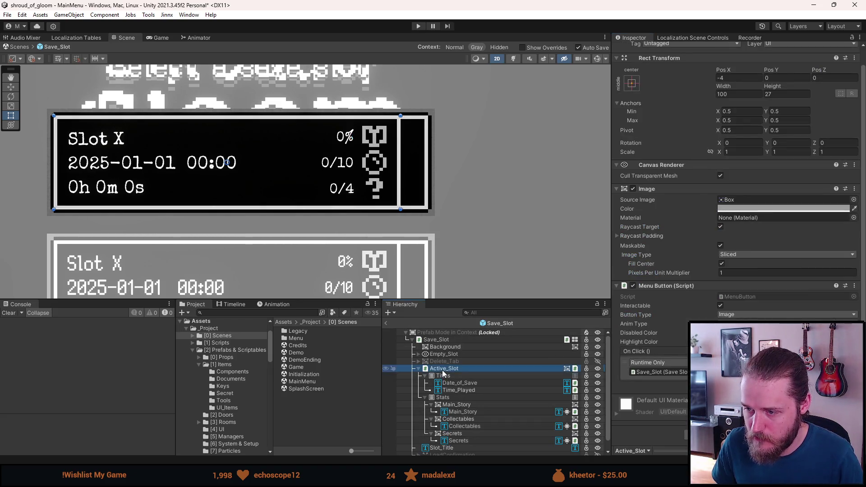
{"action": "key", "text": "alt+shift+a"}
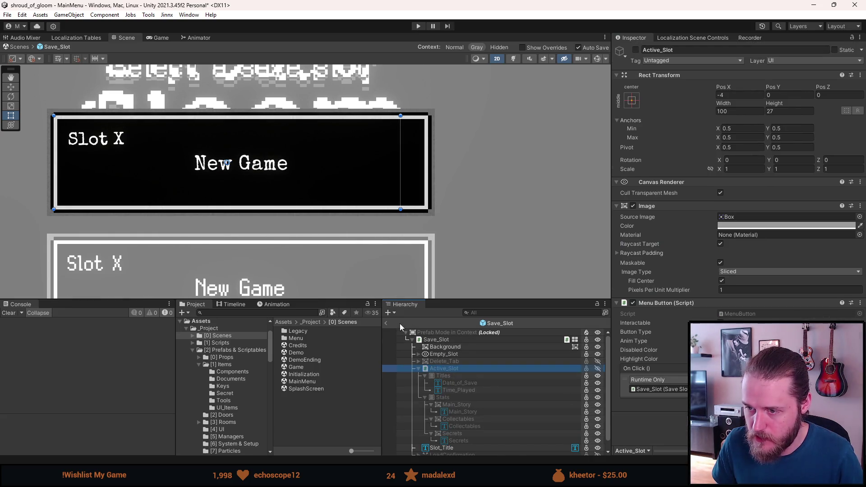
{"action": "left_click", "coordinate": [386, 323]}
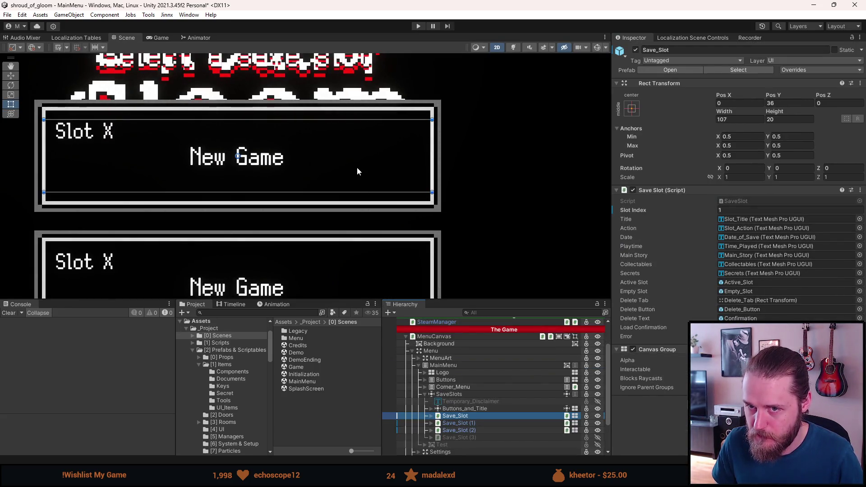
Deactivate the SaveSlots group, save the MainMenu scene with Ctrl+S, and enter Play mode.
{"action": "left_click", "coordinate": [451, 394]}
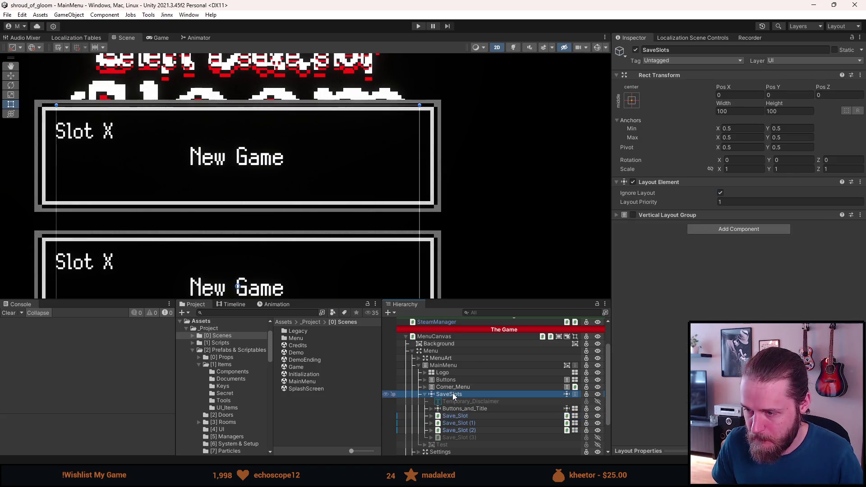
{"action": "key", "text": "alt+shift+a"}
{"action": "key", "text": "ctrl+s"}
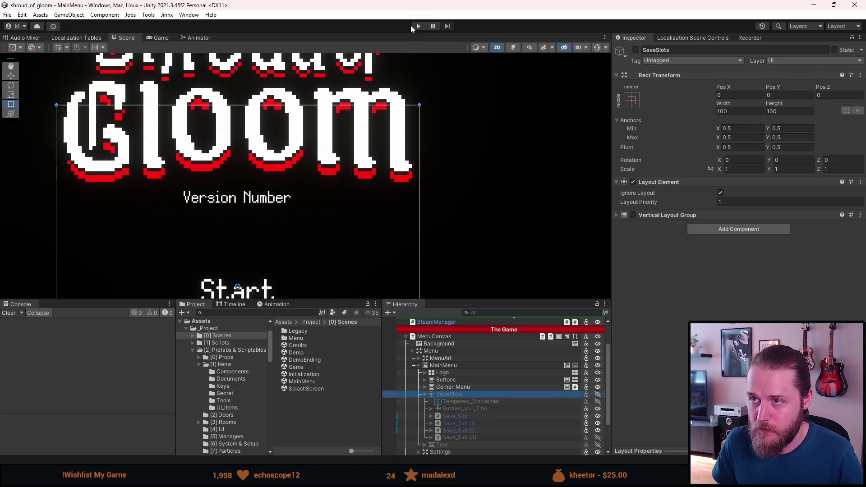
{"action": "left_click", "coordinate": [417, 26]}
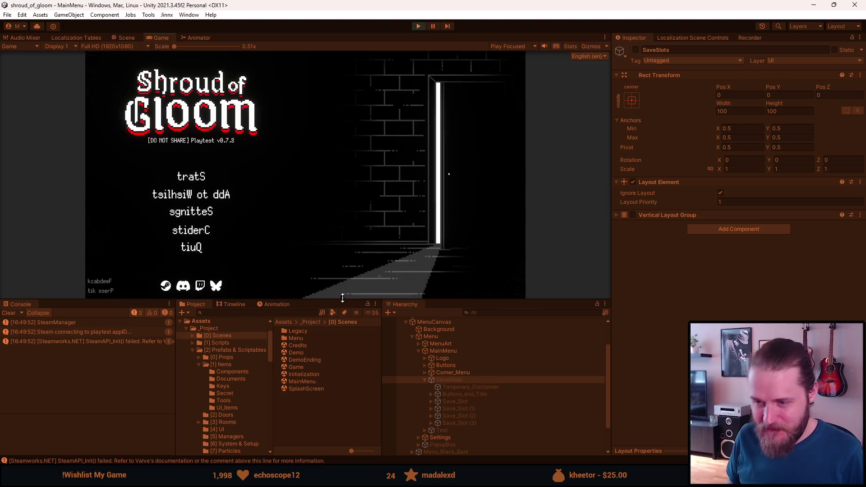
Enlarge the Game view, test Start, cancel deleting slot 1, visit Settings, then stop playing.
{"action": "left_click_drag", "start_coordinate": [343, 298], "coordinate": [341, 410]}
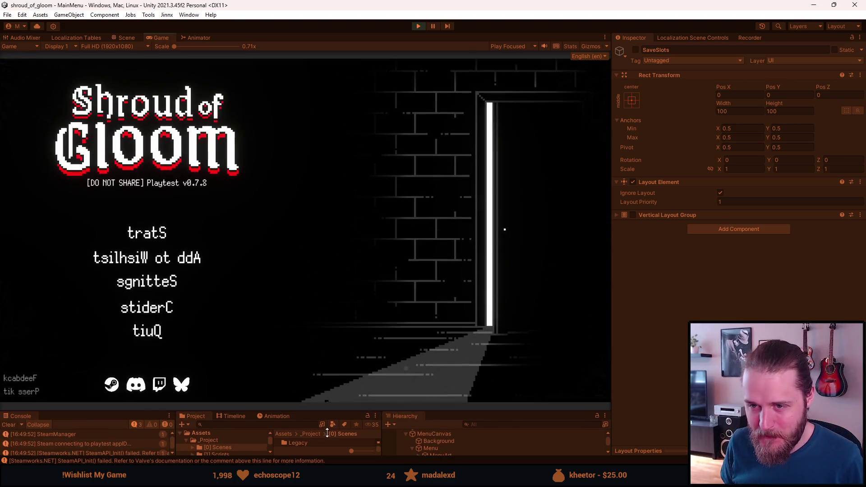
{"action": "left_click", "coordinate": [153, 231]}
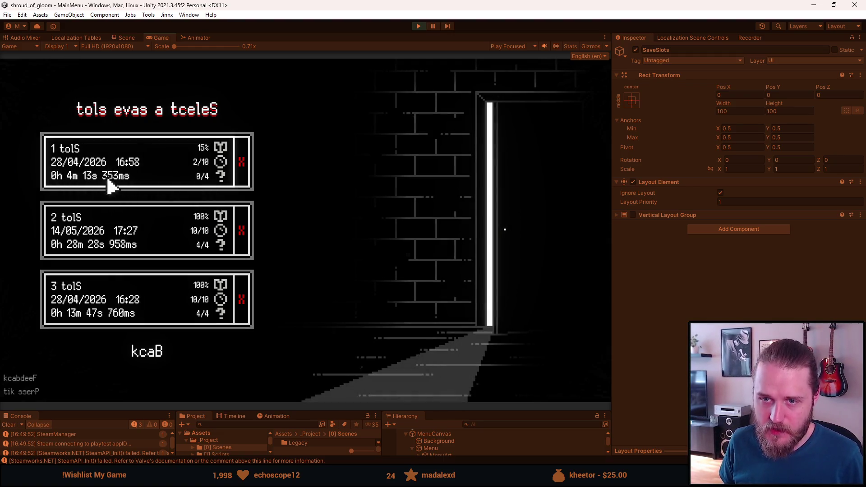
{"action": "left_click", "coordinate": [242, 165]}
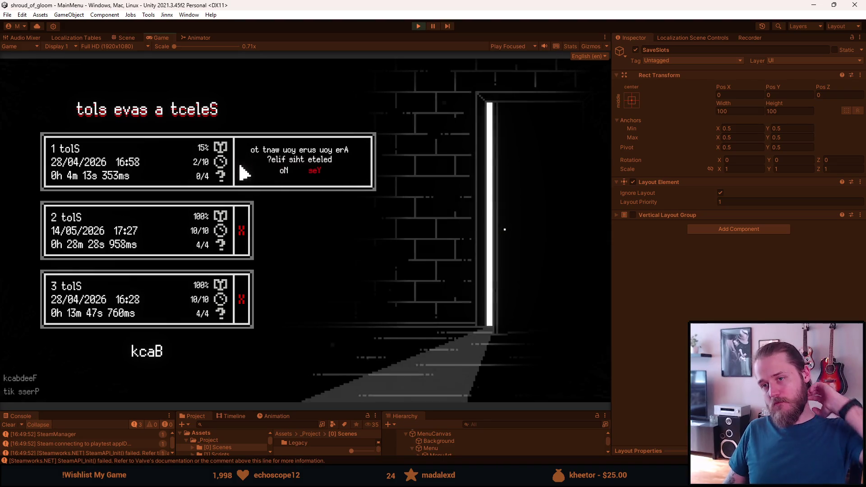
{"action": "left_click", "coordinate": [290, 170]}
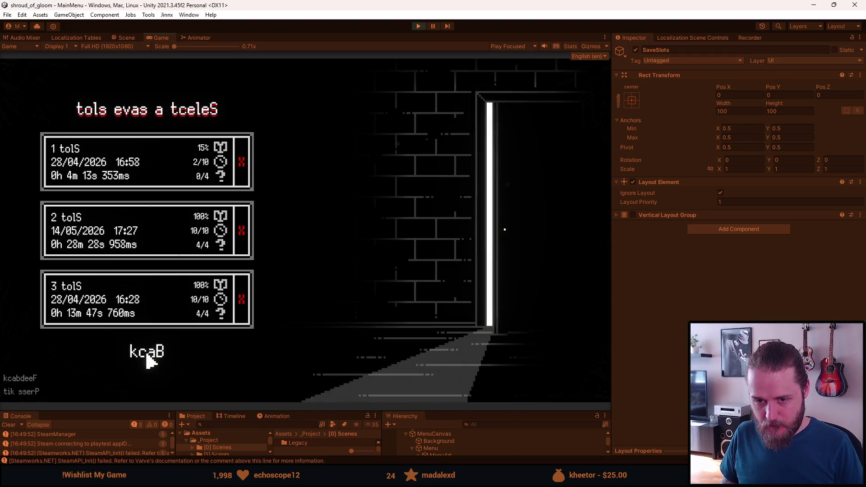
{"action": "left_click", "coordinate": [149, 356]}
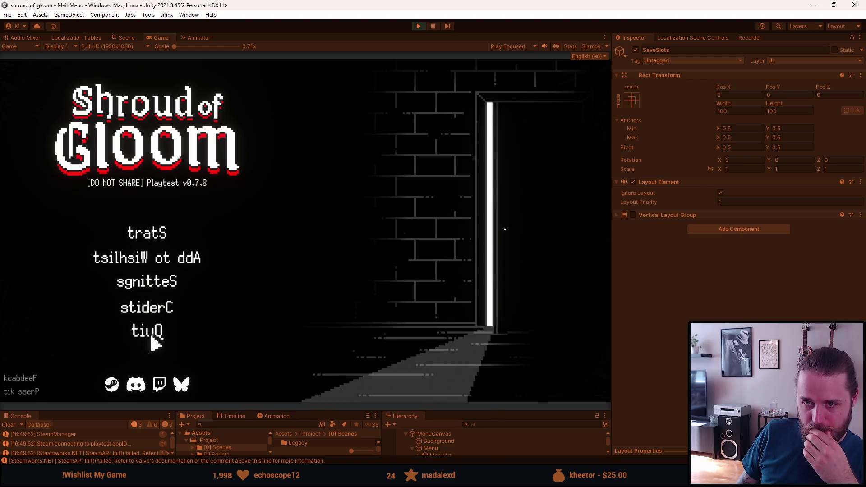
{"action": "left_click", "coordinate": [168, 285]}
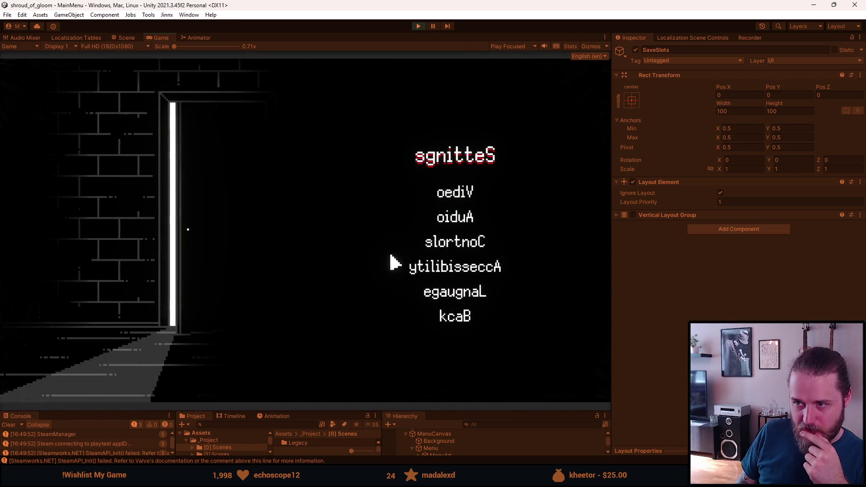
{"action": "left_click", "coordinate": [444, 315]}
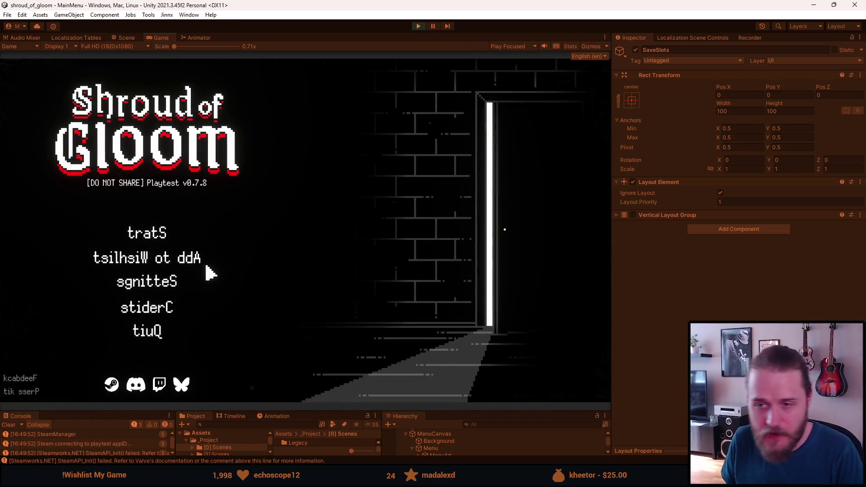
{"action": "left_click", "coordinate": [421, 28]}
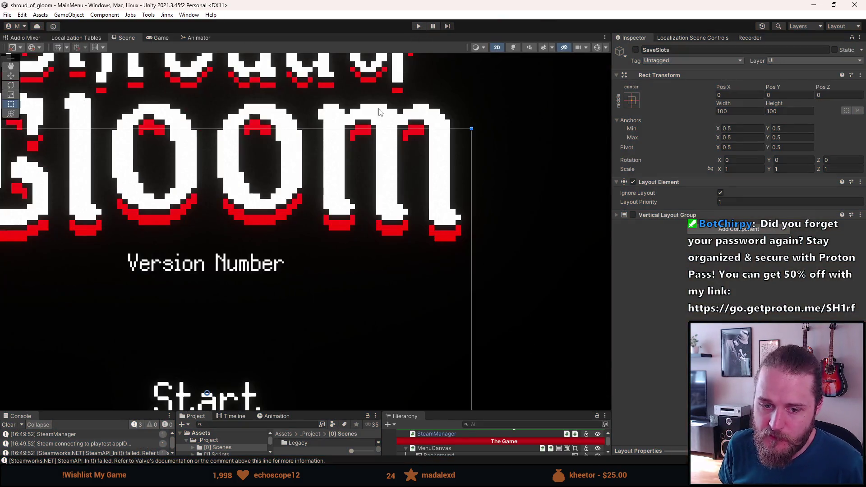
Zoom and pan the Scene view to frame the whole menu, enlarge the bottom panels, and select the Game scene.
{"action": "scroll", "coordinate": [309, 349], "scroll_direction": "down", "scroll_amount": 3}
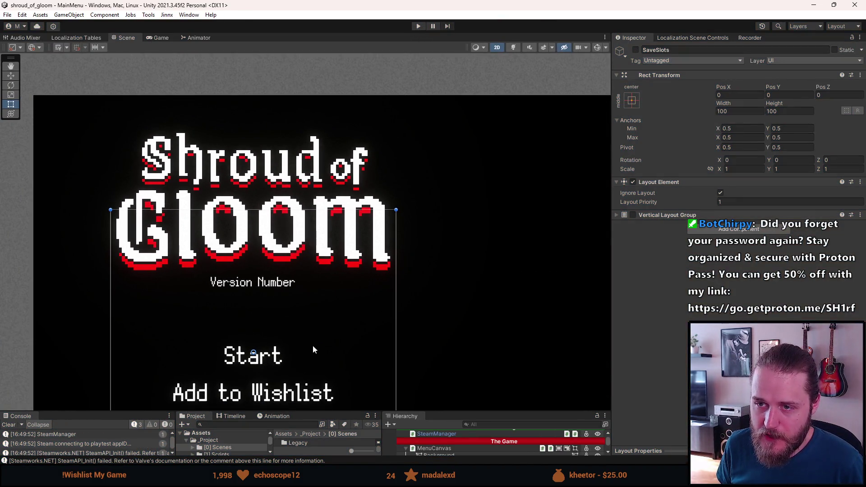
{"action": "scroll", "coordinate": [306, 354], "scroll_direction": "down", "scroll_amount": 2}
{"action": "mouse_move", "coordinate": [282, 359]}
{"action": "left_mouse_down"}
{"action": "mouse_move", "coordinate": [222, 163]}
{"action": "mouse_move", "coordinate": [231, 222]}
{"action": "left_mouse_up"}
{"action": "left_click_drag", "start_coordinate": [294, 411], "coordinate": [294, 347]}
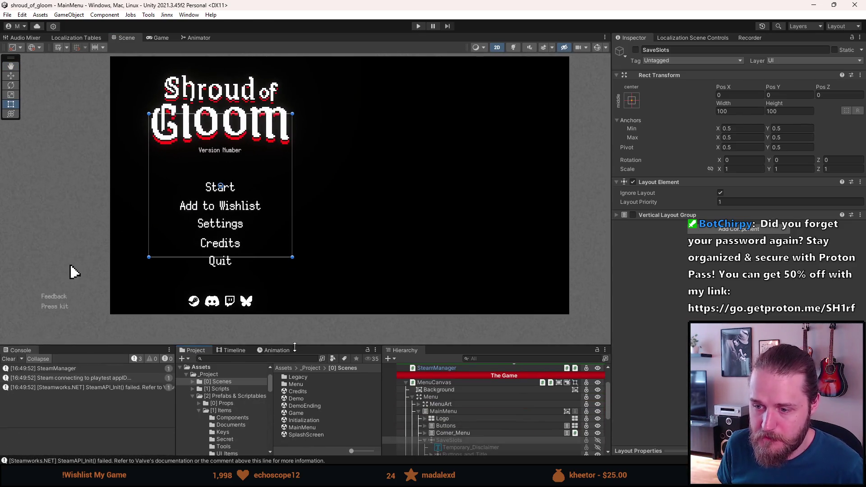
{"action": "left_click", "coordinate": [308, 414]}
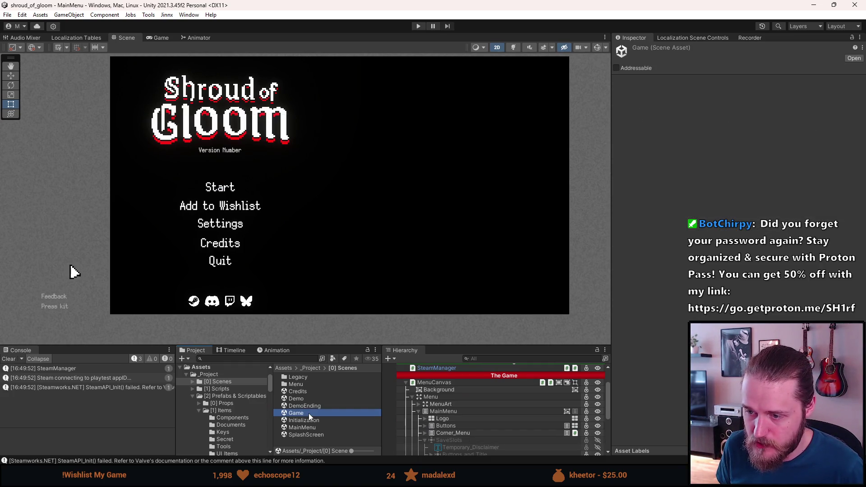
Open the Game scene, toggle the Game (Canvas) foldout, clear the Console, and select Setup.
{"action": "double_click", "coordinate": [298, 413]}
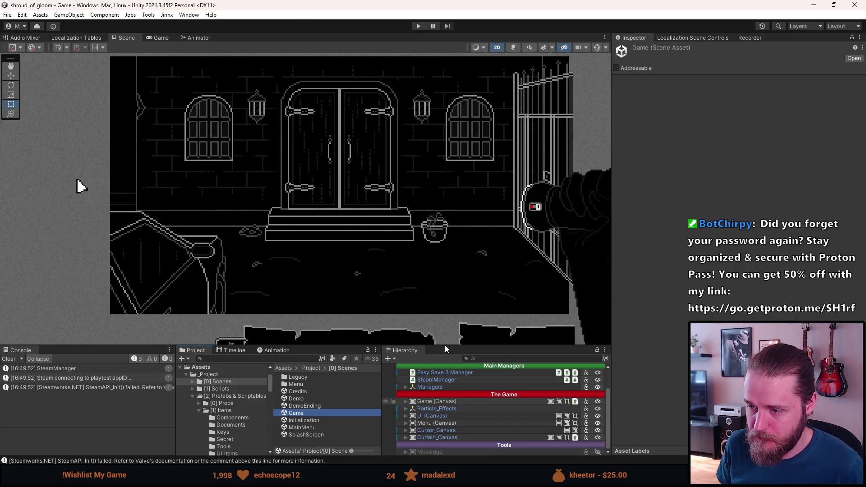
{"action": "left_click", "coordinate": [406, 398]}
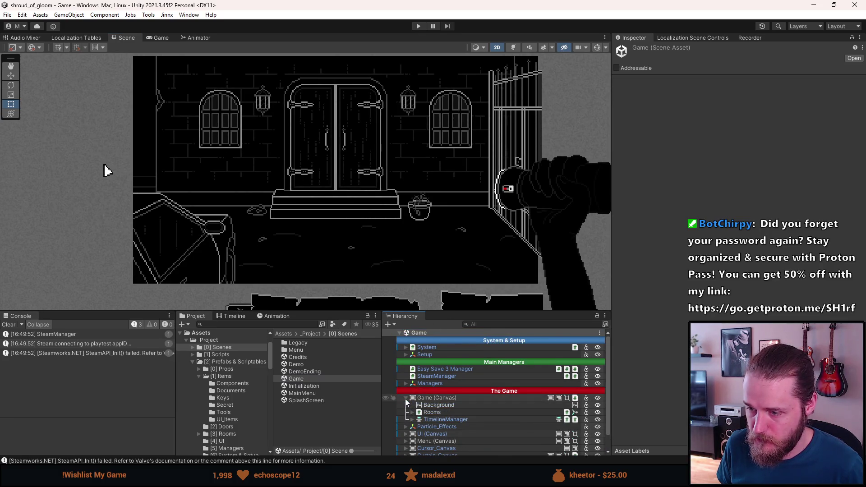
{"action": "left_click", "coordinate": [406, 398]}
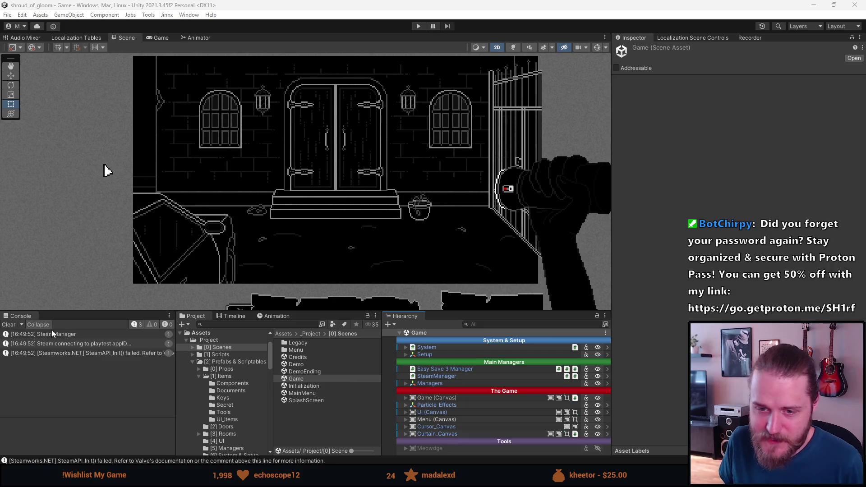
{"action": "left_click", "coordinate": [9, 325]}
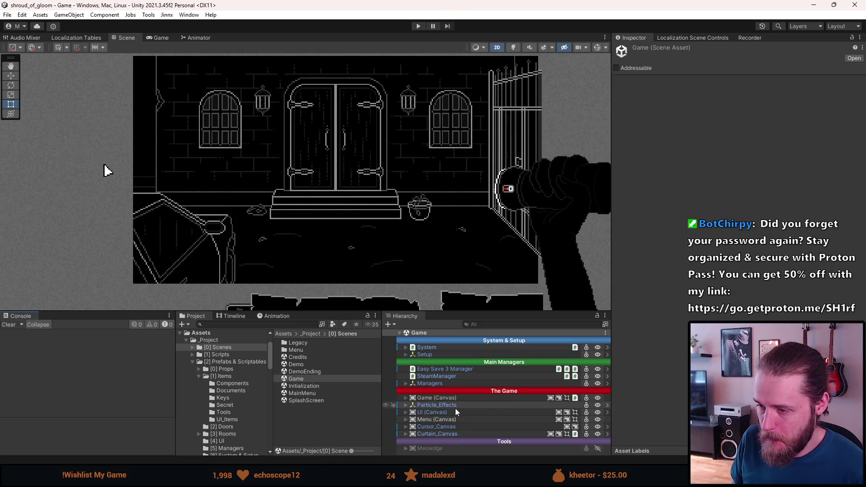
{"action": "left_click", "coordinate": [405, 398]}
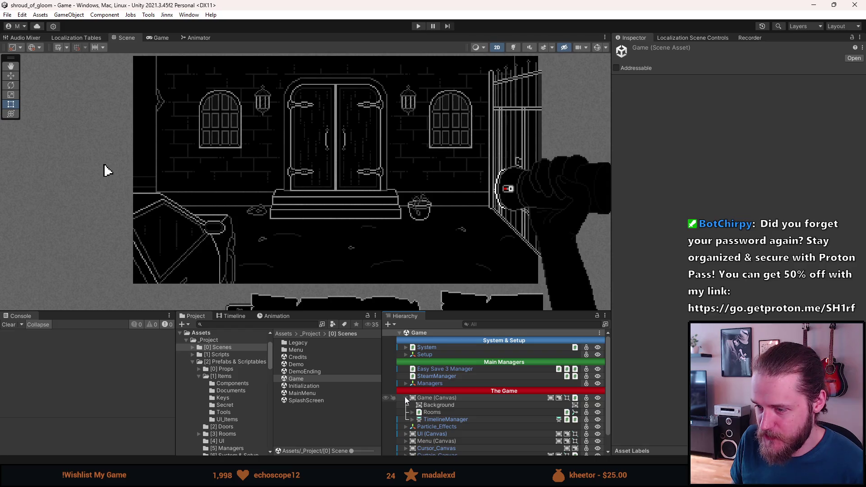
{"action": "left_click", "coordinate": [405, 398]}
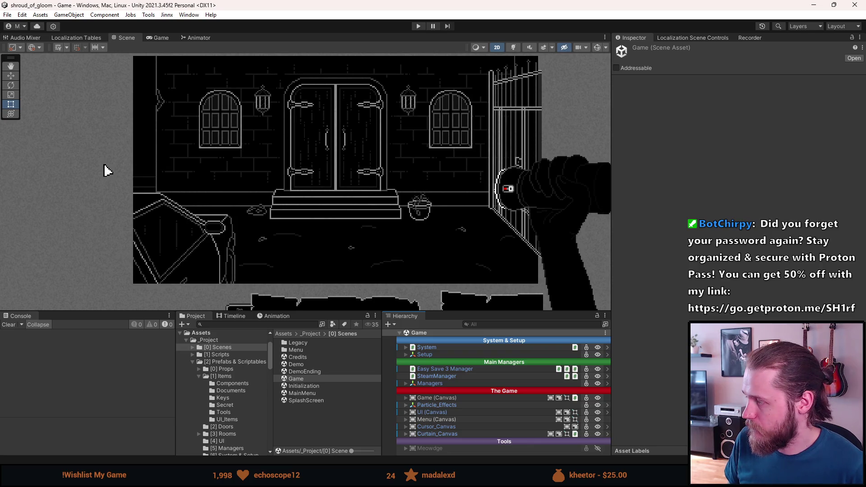
{"action": "left_click", "coordinate": [427, 355]}
{"action": "left_click", "coordinate": [405, 354]}
{"action": "left_click", "coordinate": [405, 354]}
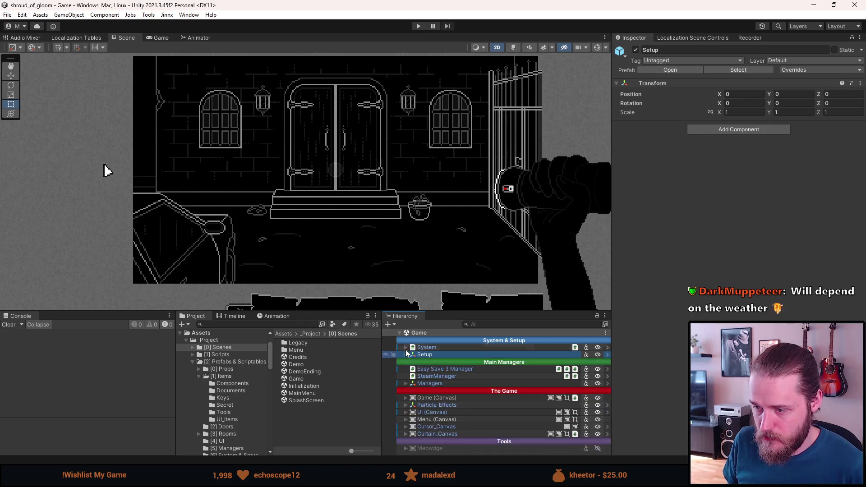
{"action": "left_click", "coordinate": [406, 348]}
{"action": "left_click", "coordinate": [440, 384]}
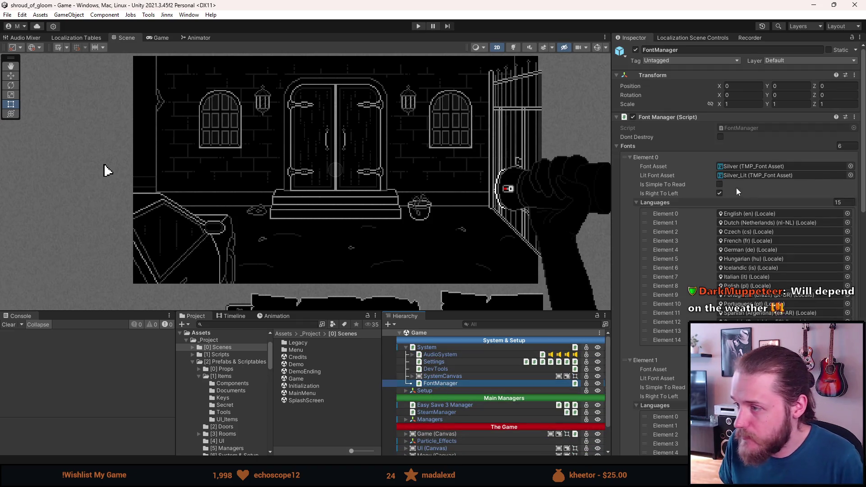
{"action": "left_click", "coordinate": [719, 193]}
{"action": "scroll", "coordinate": [669, 201], "scroll_direction": "down", "scroll_amount": 3}
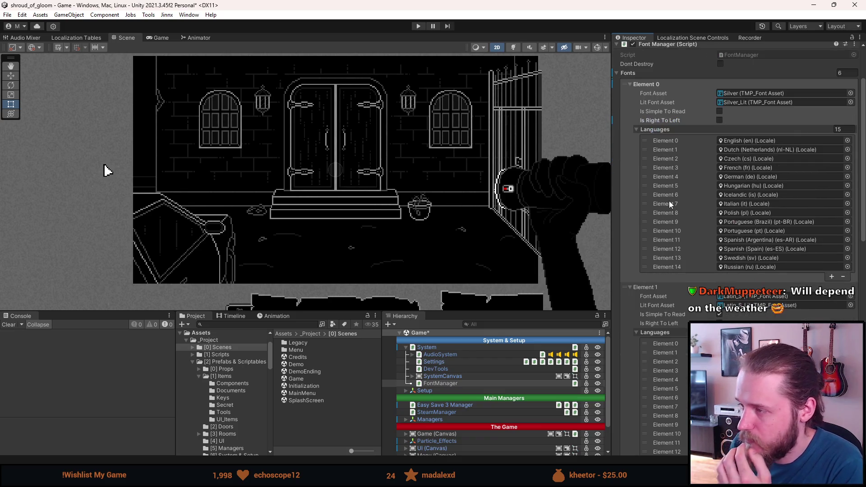
{"action": "scroll", "coordinate": [669, 204], "scroll_direction": "down", "scroll_amount": 2}
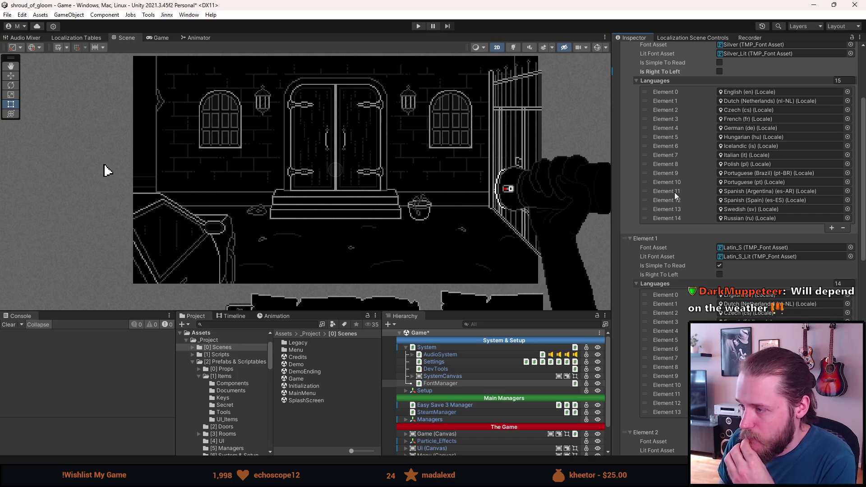
{"action": "scroll", "coordinate": [674, 197], "scroll_direction": "down", "scroll_amount": 12}
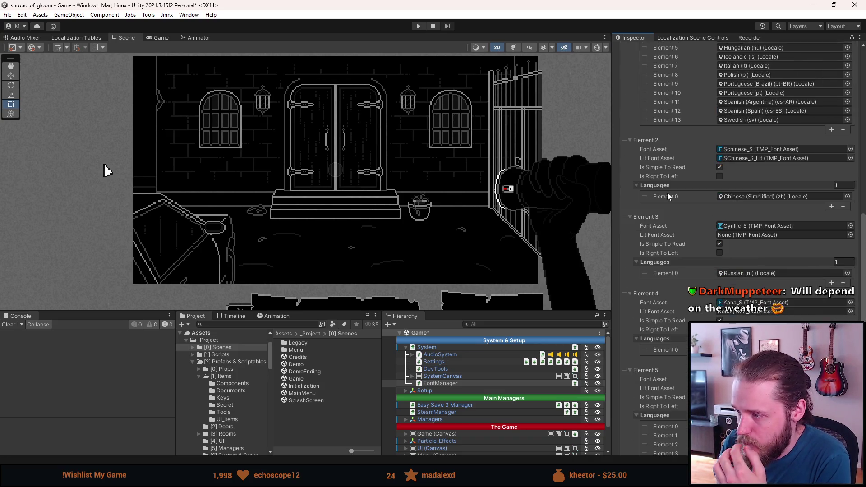
{"action": "scroll", "coordinate": [667, 193], "scroll_direction": "down", "scroll_amount": 6}
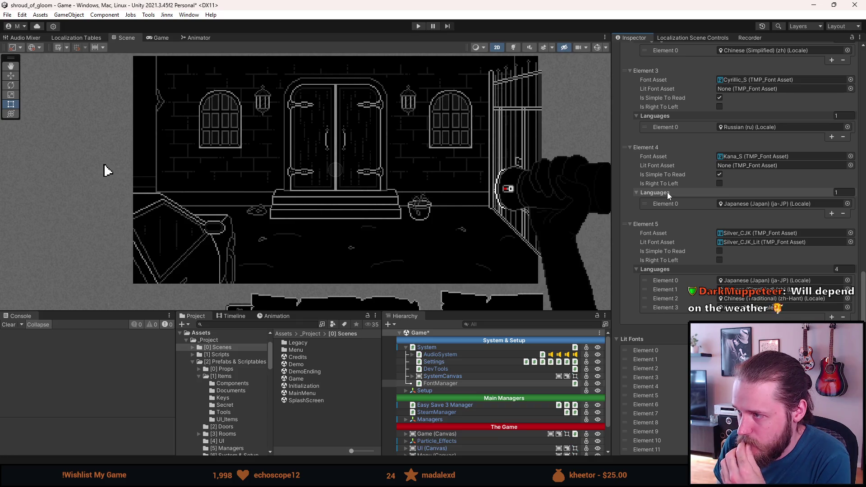
{"action": "scroll", "coordinate": [667, 193], "scroll_direction": "up", "scroll_amount": 2}
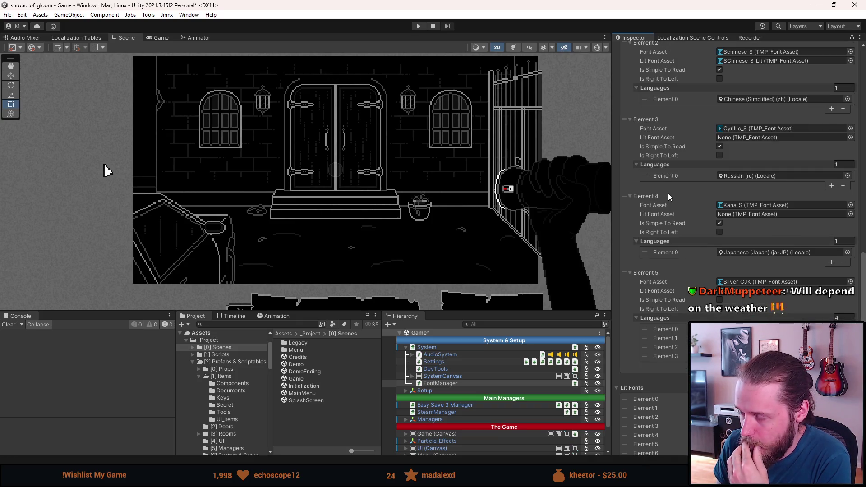
{"action": "scroll", "coordinate": [667, 194], "scroll_direction": "up", "scroll_amount": 2}
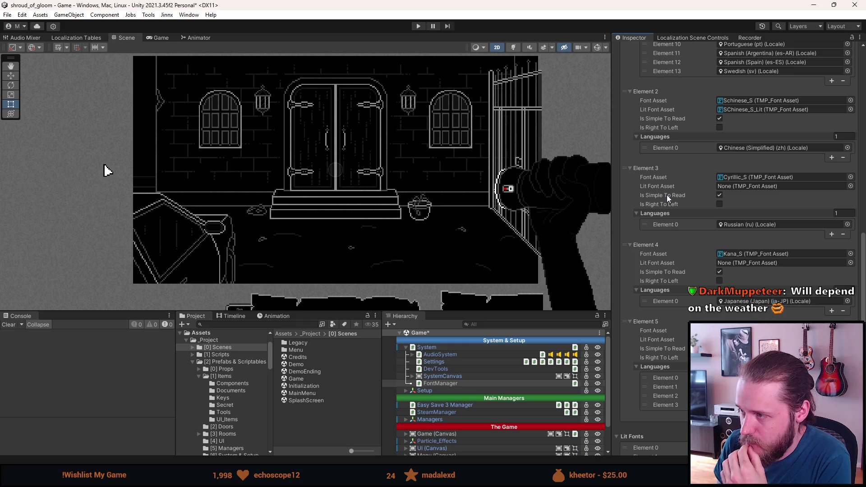
{"action": "scroll", "coordinate": [667, 198], "scroll_direction": "up", "scroll_amount": 1}
{"action": "scroll", "coordinate": [667, 196], "scroll_direction": "up", "scroll_amount": 1}
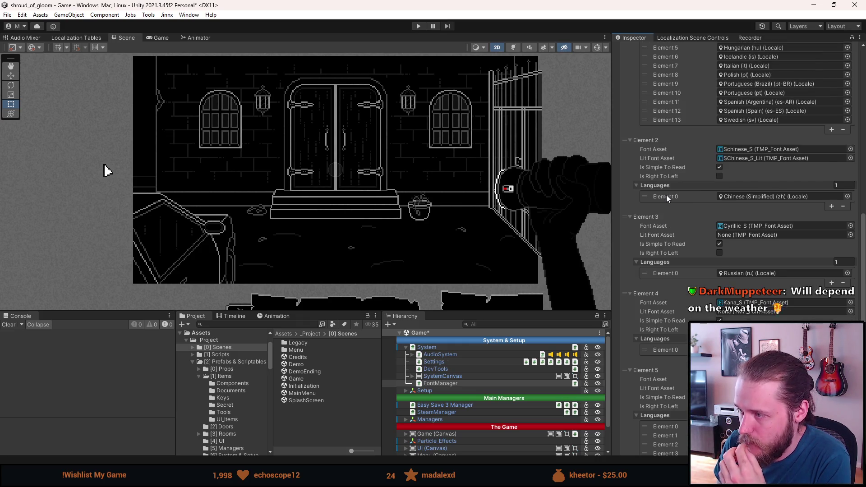
{"action": "scroll", "coordinate": [667, 197], "scroll_direction": "up", "scroll_amount": 1}
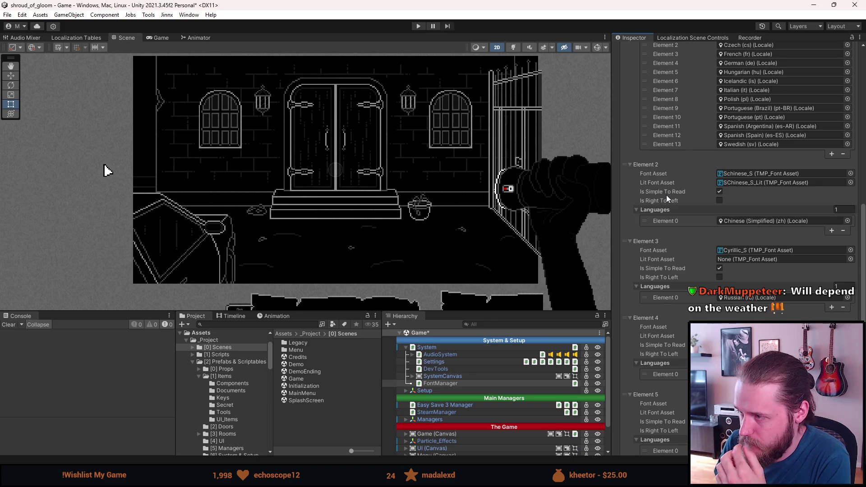
{"action": "scroll", "coordinate": [666, 197], "scroll_direction": "up", "scroll_amount": 2}
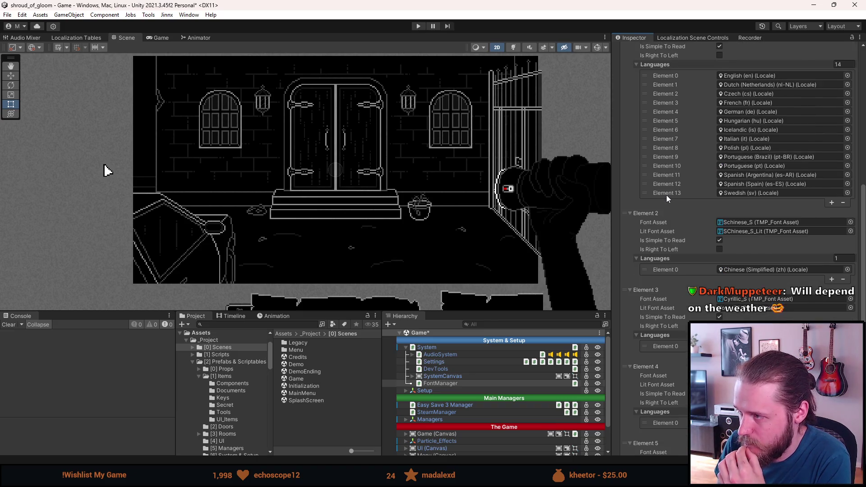
{"action": "scroll", "coordinate": [667, 195], "scroll_direction": "up", "scroll_amount": 6}
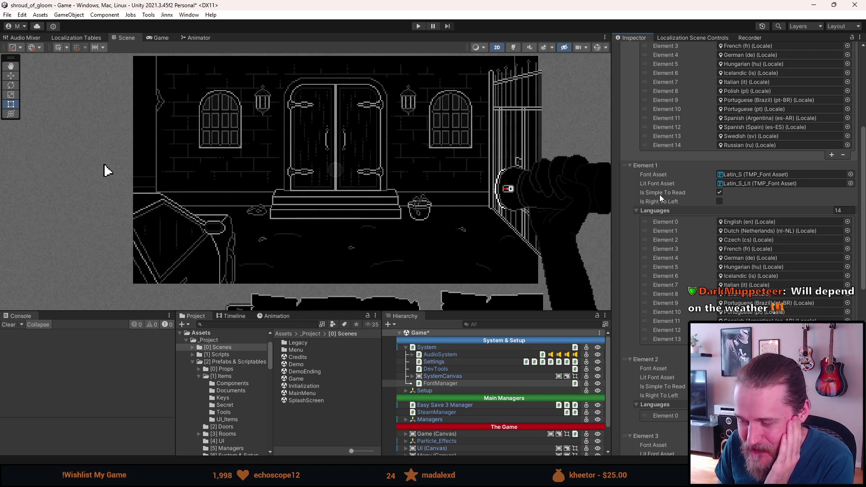
{"action": "scroll", "coordinate": [682, 211], "scroll_direction": "down", "scroll_amount": 2}
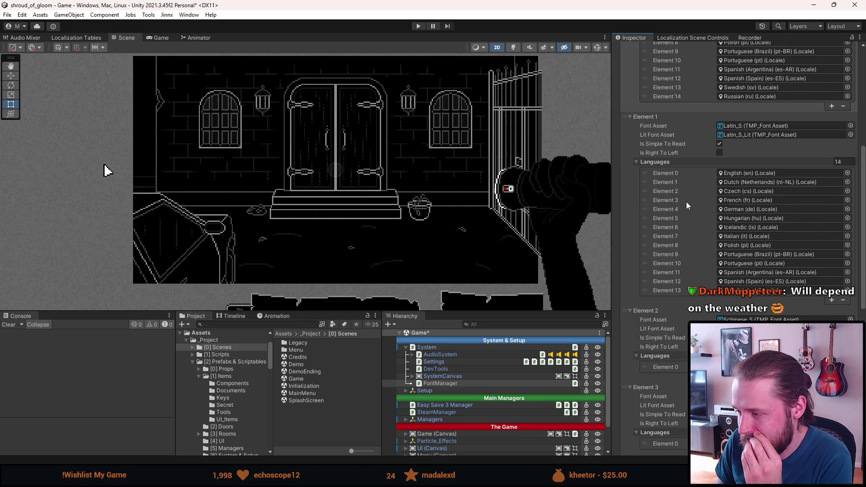
{"action": "scroll", "coordinate": [685, 202], "scroll_direction": "down", "scroll_amount": 3}
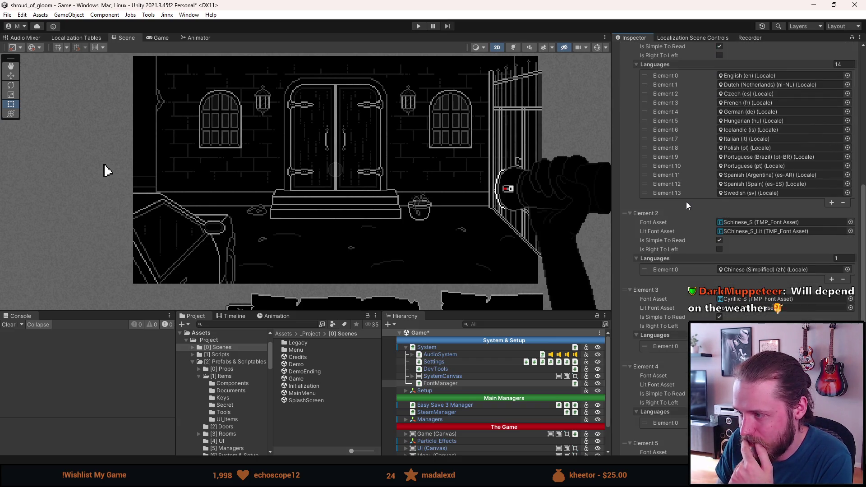
{"action": "scroll", "coordinate": [686, 201], "scroll_direction": "down", "scroll_amount": 2}
{"action": "scroll", "coordinate": [686, 203], "scroll_direction": "down", "scroll_amount": 2}
{"action": "scroll", "coordinate": [686, 203], "scroll_direction": "down", "scroll_amount": 2}
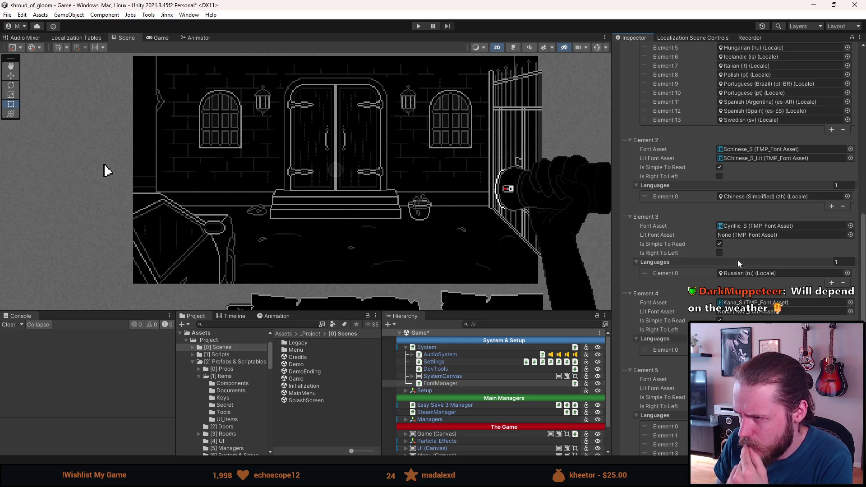
{"action": "scroll", "coordinate": [736, 249], "scroll_direction": "up", "scroll_amount": 5}
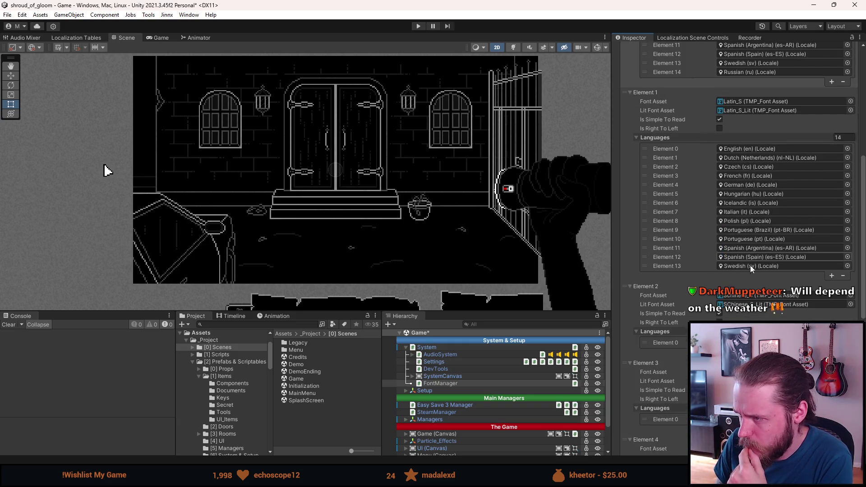
{"action": "scroll", "coordinate": [750, 267], "scroll_direction": "down", "scroll_amount": 1}
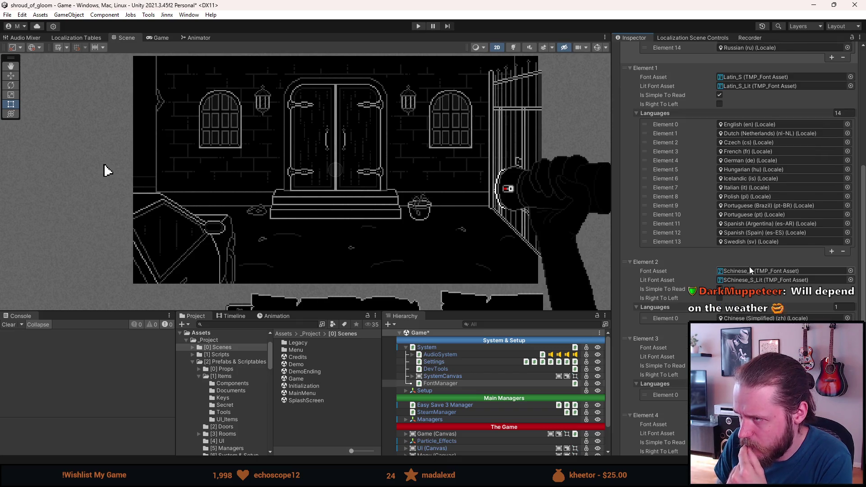
{"action": "scroll", "coordinate": [749, 269], "scroll_direction": "up", "scroll_amount": 10}
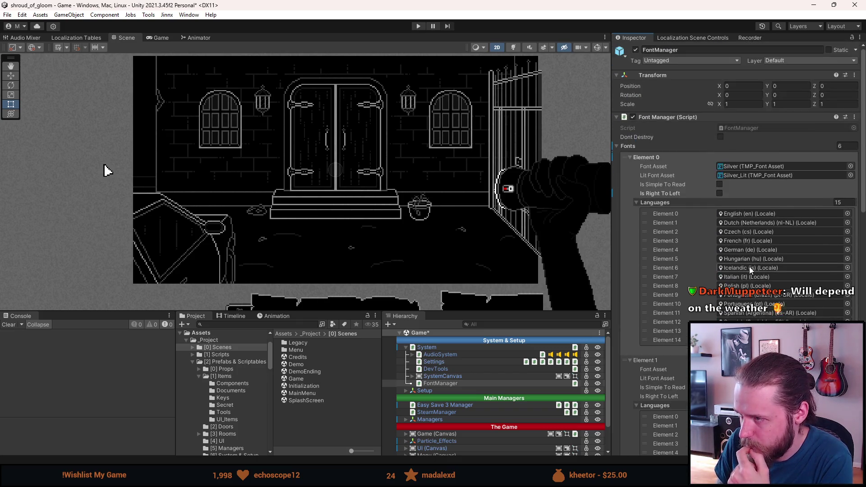
{"action": "scroll", "coordinate": [748, 269], "scroll_direction": "down", "scroll_amount": 1}
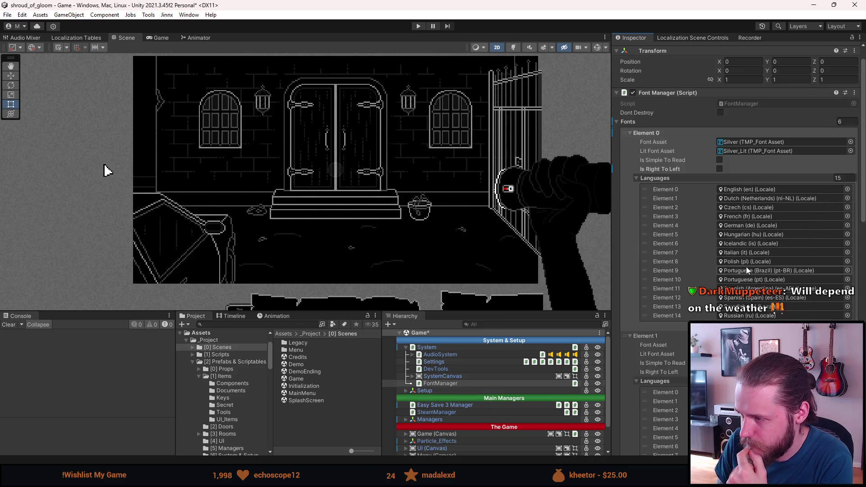
{"action": "scroll", "coordinate": [746, 269], "scroll_direction": "down", "scroll_amount": 2}
{"action": "scroll", "coordinate": [746, 269], "scroll_direction": "up", "scroll_amount": 2}
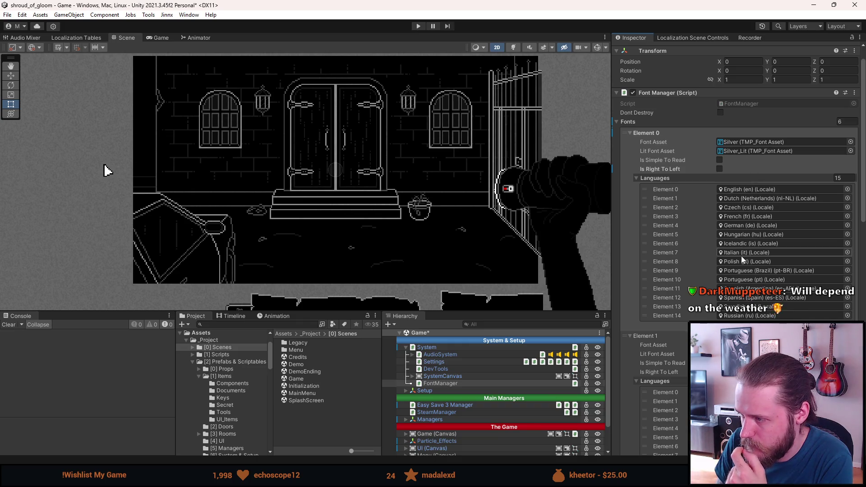
{"action": "scroll", "coordinate": [740, 256], "scroll_direction": "down", "scroll_amount": 3}
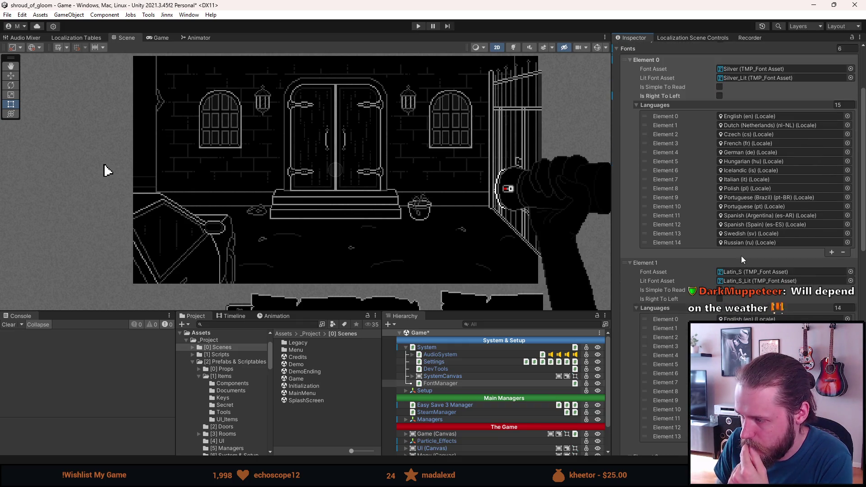
{"action": "scroll", "coordinate": [740, 256], "scroll_direction": "up", "scroll_amount": 2}
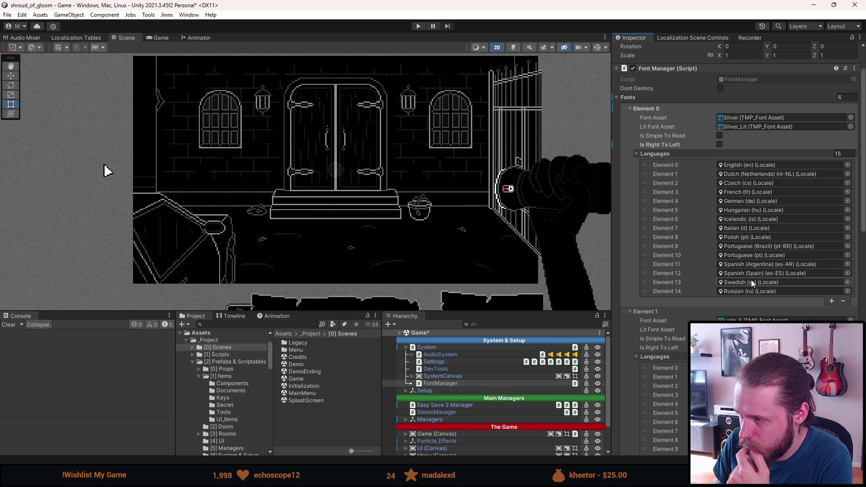
{"action": "scroll", "coordinate": [751, 280], "scroll_direction": "down", "scroll_amount": 3}
{"action": "scroll", "coordinate": [751, 280], "scroll_direction": "up", "scroll_amount": 2}
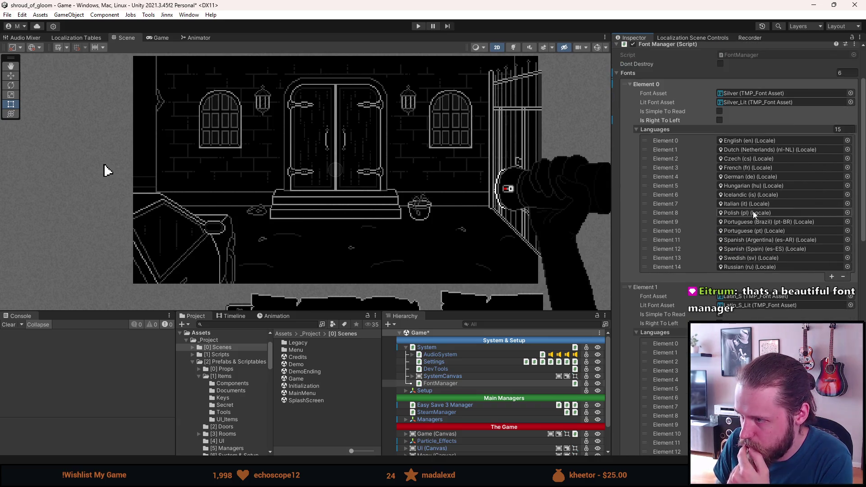
{"action": "scroll", "coordinate": [756, 174], "scroll_direction": "down", "scroll_amount": 6}
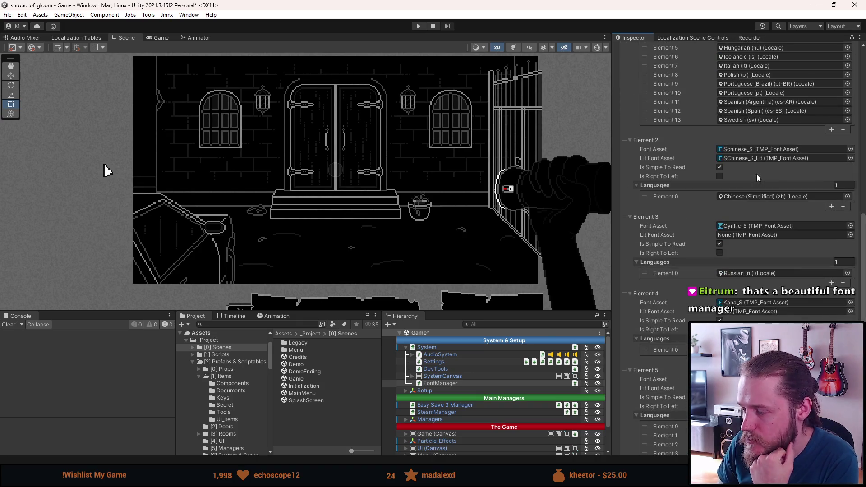
{"action": "scroll", "coordinate": [757, 174], "scroll_direction": "down", "scroll_amount": 8}
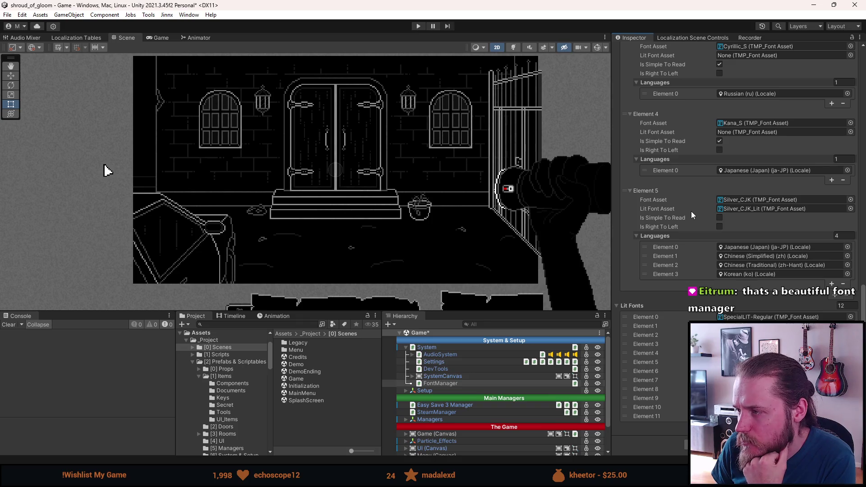
{"action": "scroll", "coordinate": [691, 211], "scroll_direction": "up", "scroll_amount": 5}
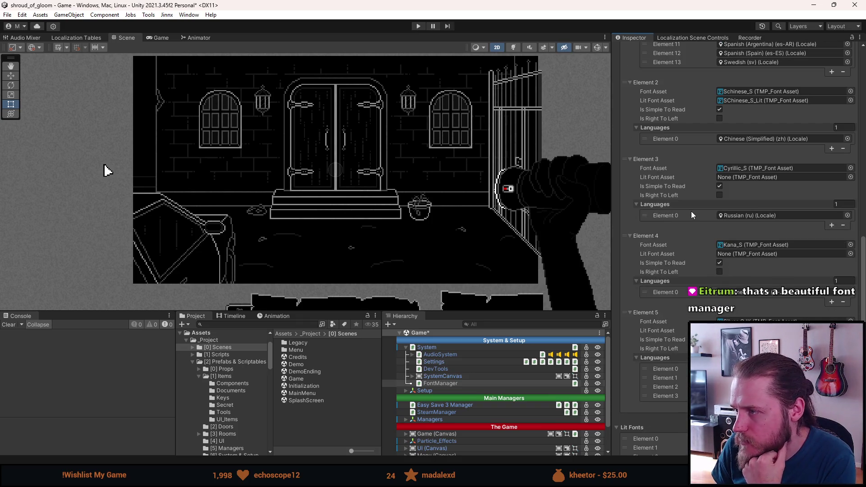
{"action": "scroll", "coordinate": [692, 212], "scroll_direction": "up", "scroll_amount": 2}
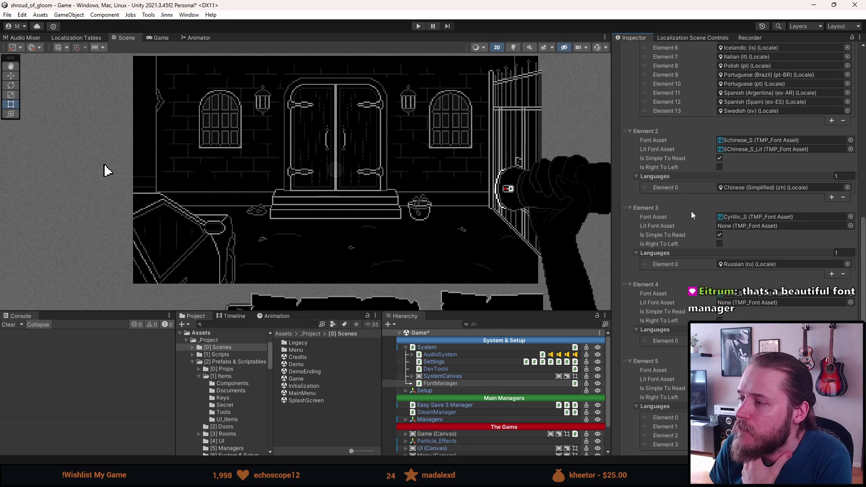
{"action": "scroll", "coordinate": [691, 214], "scroll_direction": "up", "scroll_amount": 1}
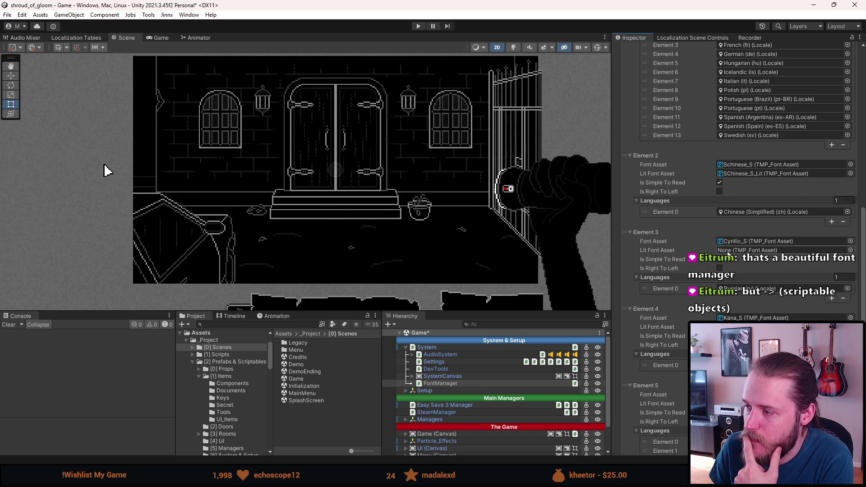
{"action": "scroll", "coordinate": [727, 254], "scroll_direction": "down", "scroll_amount": 3}
{"action": "scroll", "coordinate": [728, 254], "scroll_direction": "down", "scroll_amount": 1}
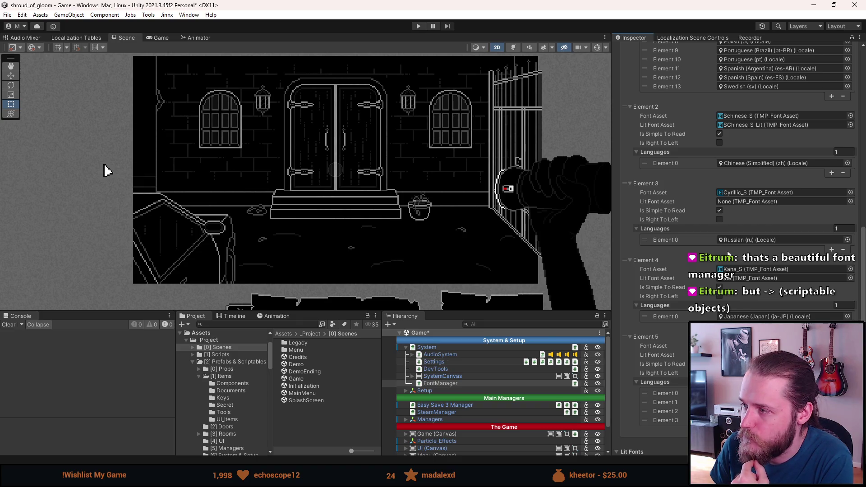
{"action": "scroll", "coordinate": [727, 254], "scroll_direction": "up", "scroll_amount": 1}
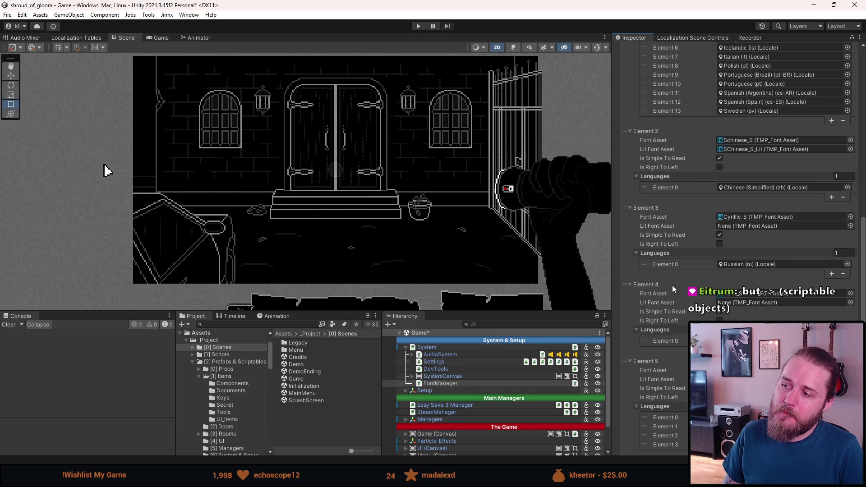
{"action": "scroll", "coordinate": [672, 286], "scroll_direction": "up", "scroll_amount": 5}
{"action": "scroll", "coordinate": [672, 285], "scroll_direction": "up", "scroll_amount": 7}
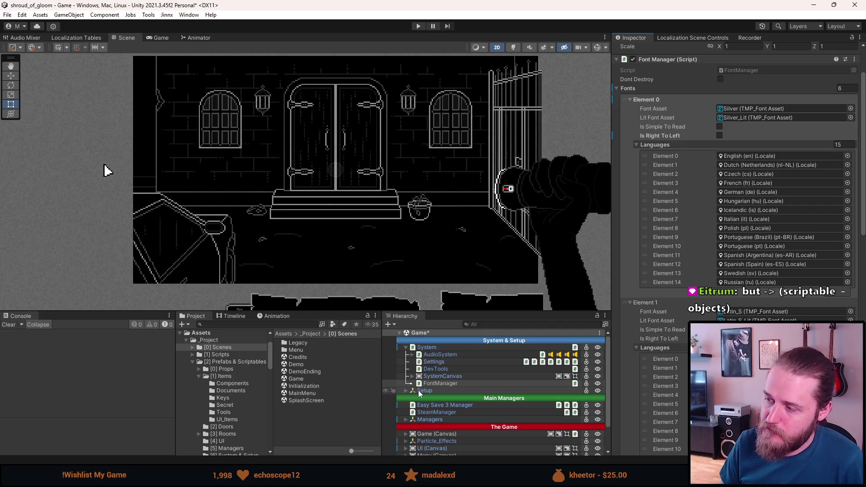
{"action": "scroll", "coordinate": [640, 318], "scroll_direction": "down", "scroll_amount": 8}
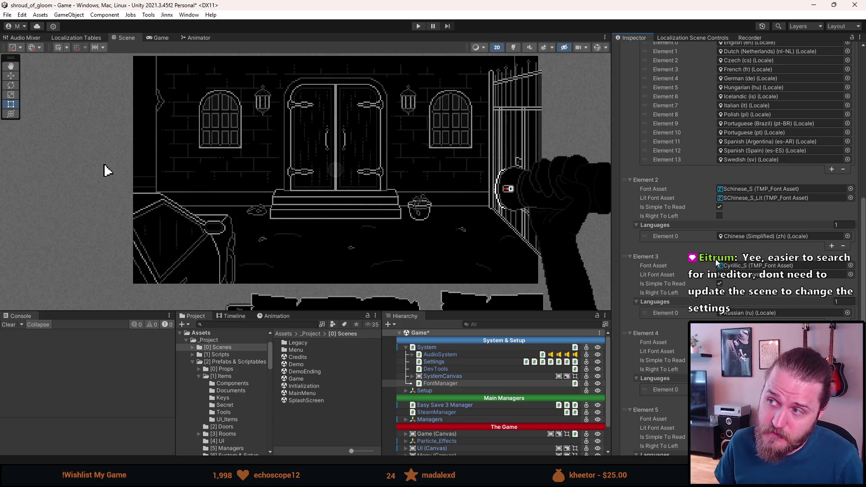
{"action": "scroll", "coordinate": [715, 261], "scroll_direction": "up", "scroll_amount": 6}
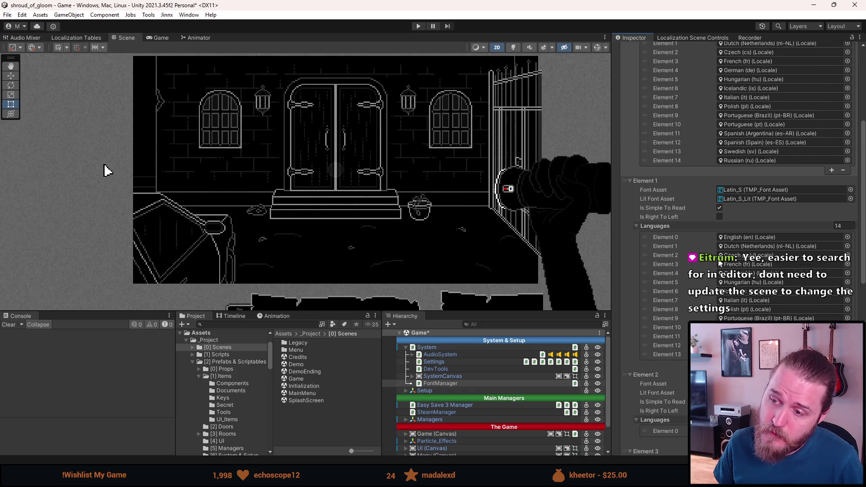
{"action": "scroll", "coordinate": [719, 263], "scroll_direction": "up", "scroll_amount": 3}
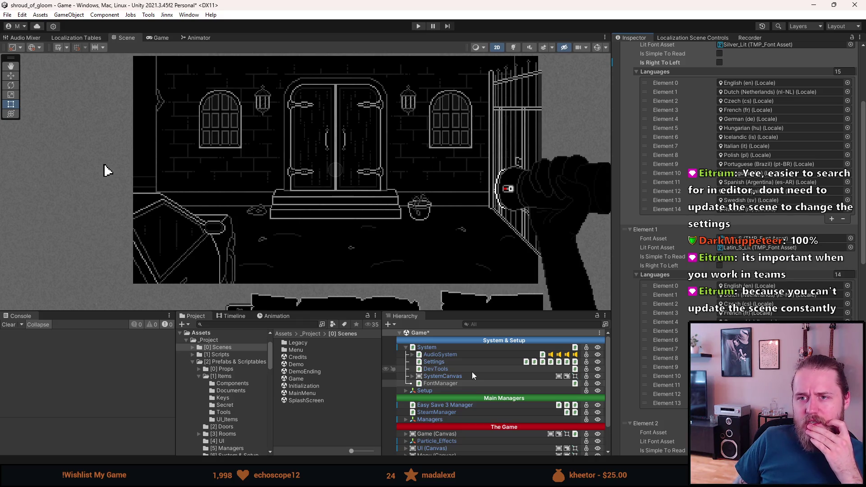
Start Play mode, enlarge the Game view, and read the A Brother's Concern letter from the inventory.
{"action": "left_click", "coordinate": [418, 26]}
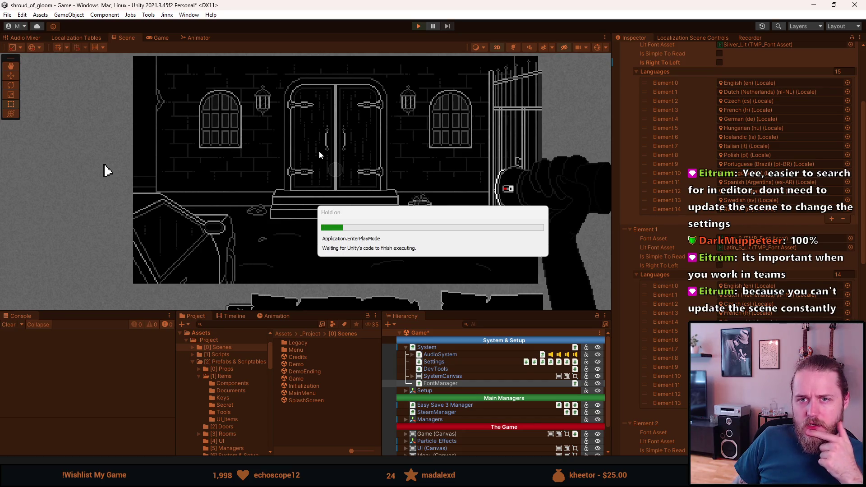
{"action": "left_click_drag", "start_coordinate": [319, 310], "coordinate": [319, 411]}
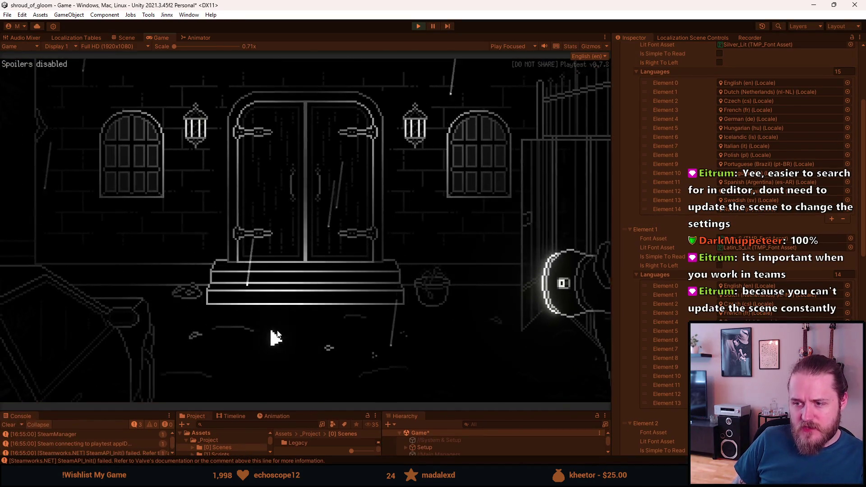
{"action": "key", "text": "Escape"}
{"action": "key", "text": "Escape"}
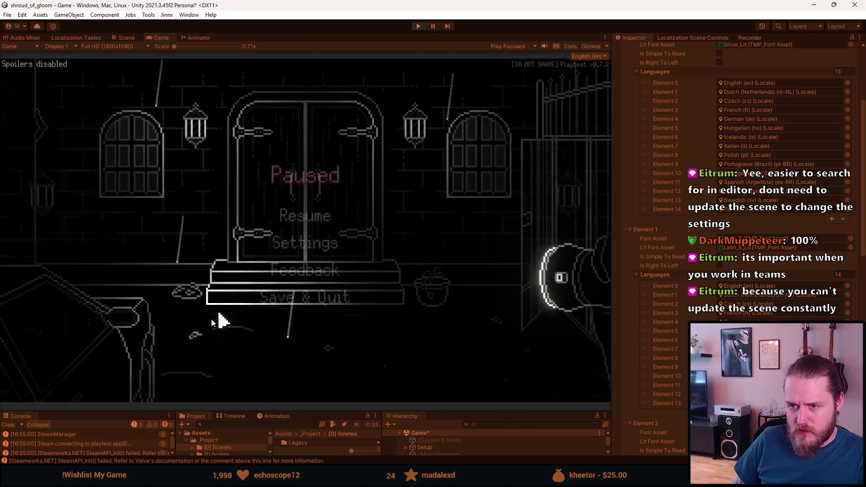
{"action": "mouse_move", "coordinate": [101, 354]}
{"action": "left_click", "coordinate": [35, 261]}
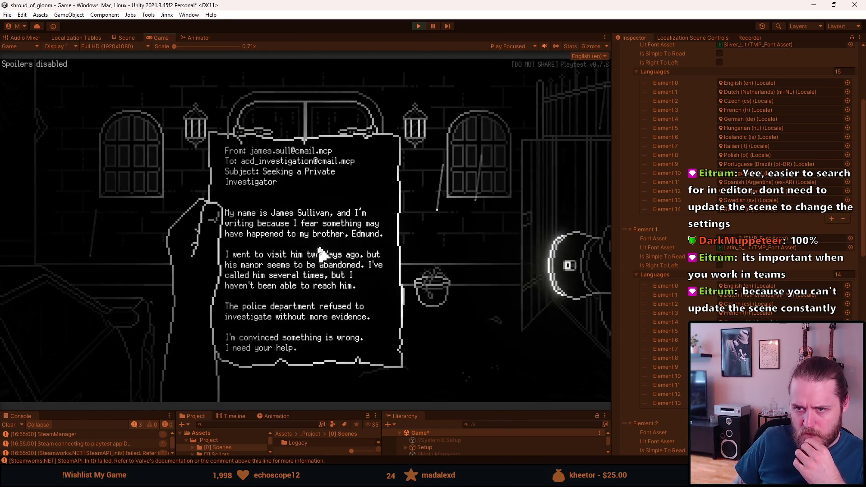
{"action": "key", "text": "Escape"}
{"action": "key", "text": "Escape"}
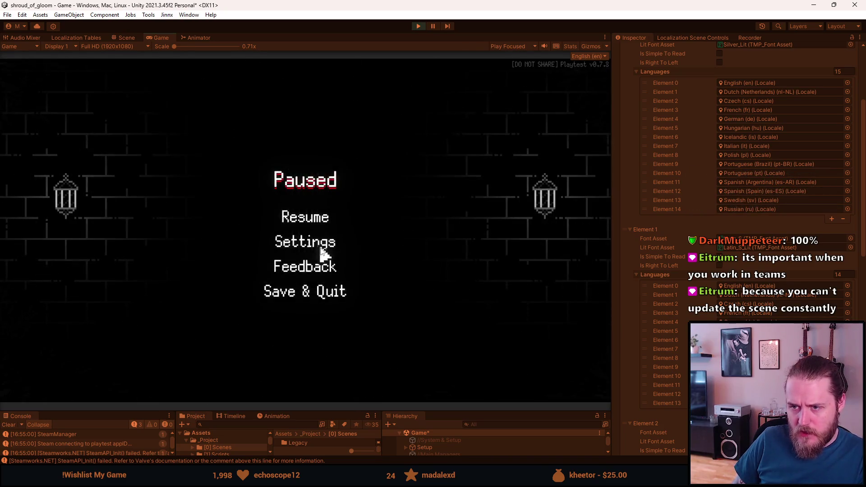
Turn on the Simpler font option under Settings > Accessibility and resume the game.
{"action": "left_click", "coordinate": [320, 245]}
{"action": "left_click", "coordinate": [316, 273]}
{"action": "left_click", "coordinate": [351, 320]}
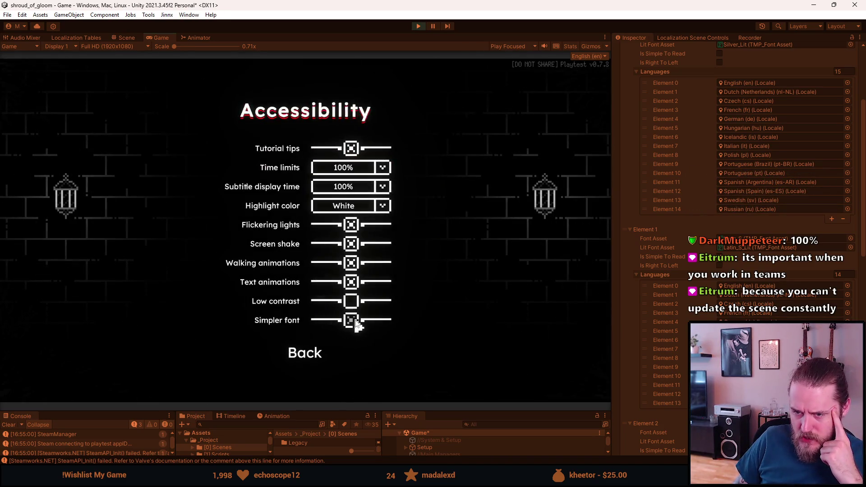
{"action": "left_click", "coordinate": [290, 354]}
{"action": "left_click", "coordinate": [308, 321]}
{"action": "left_click", "coordinate": [309, 222]}
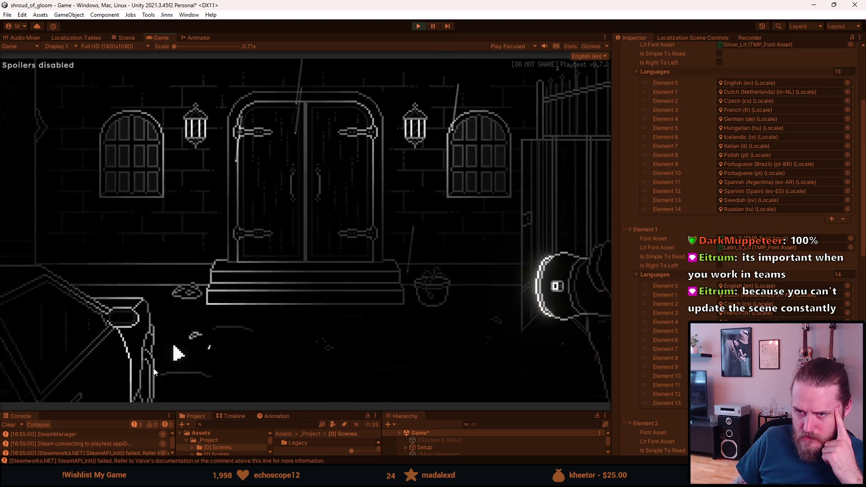
Reopen the letter to check the simpler font, then pause and stop playing.
{"action": "mouse_move", "coordinate": [174, 352]}
{"action": "left_click", "coordinate": [40, 259]}
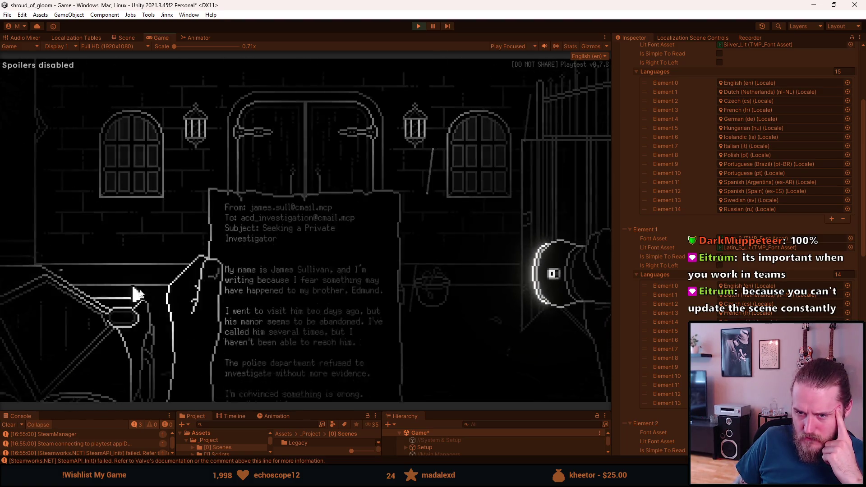
{"action": "key", "text": "Escape"}
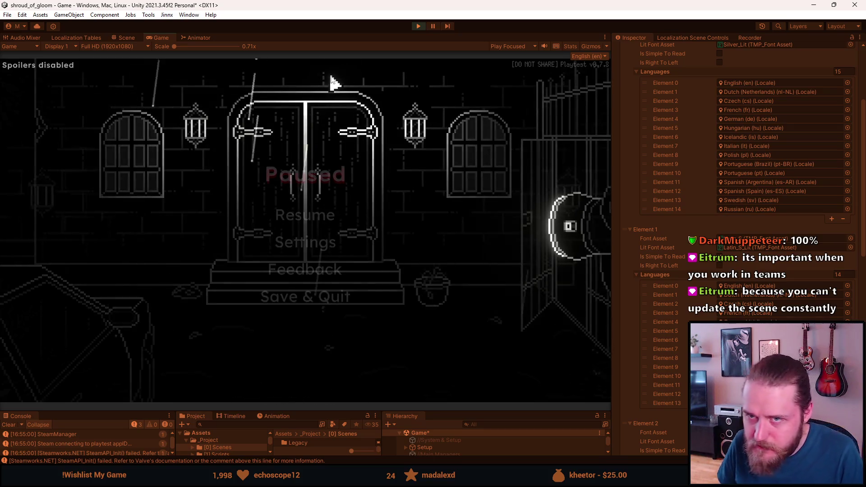
{"action": "key", "text": "ctrl+p"}
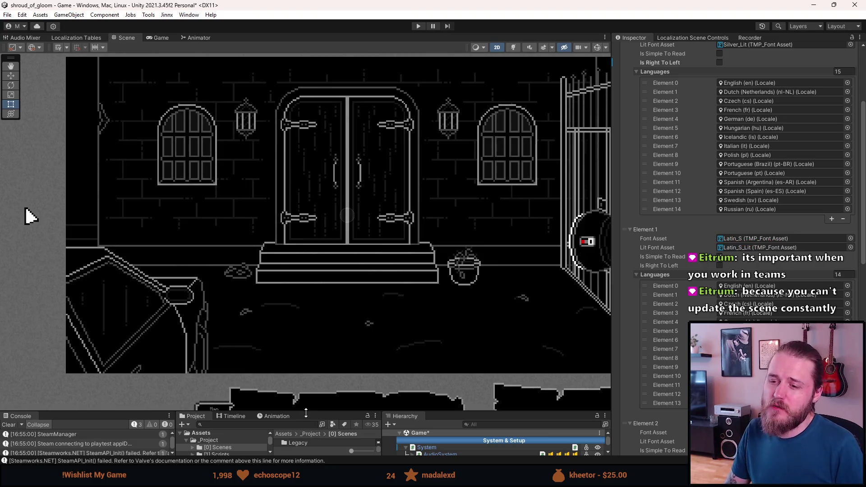
Enlarge Unity's bottom panels, clear the Console log, then switch to GitHub Desktop's 28 changes.
{"action": "mouse_move", "coordinate": [303, 412]}
{"action": "left_mouse_down"}
{"action": "mouse_move", "coordinate": [285, 318]}
{"action": "mouse_move", "coordinate": [291, 270]}
{"action": "left_mouse_up"}
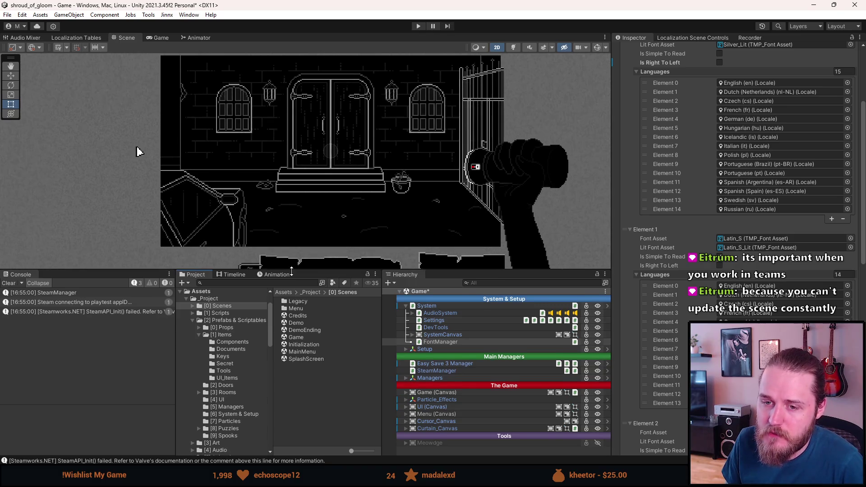
{"action": "left_click", "coordinate": [7, 283]}
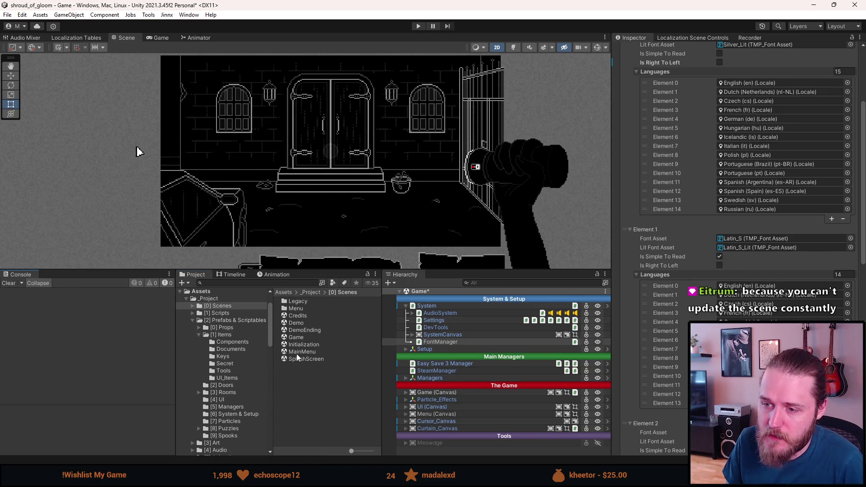
{"action": "left_click", "coordinate": [280, 283]}
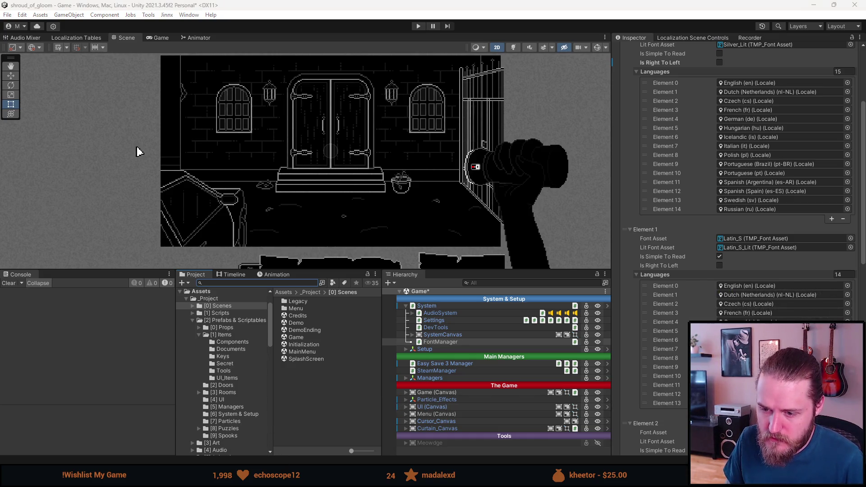
{"action": "key", "text": "alt+Tab"}
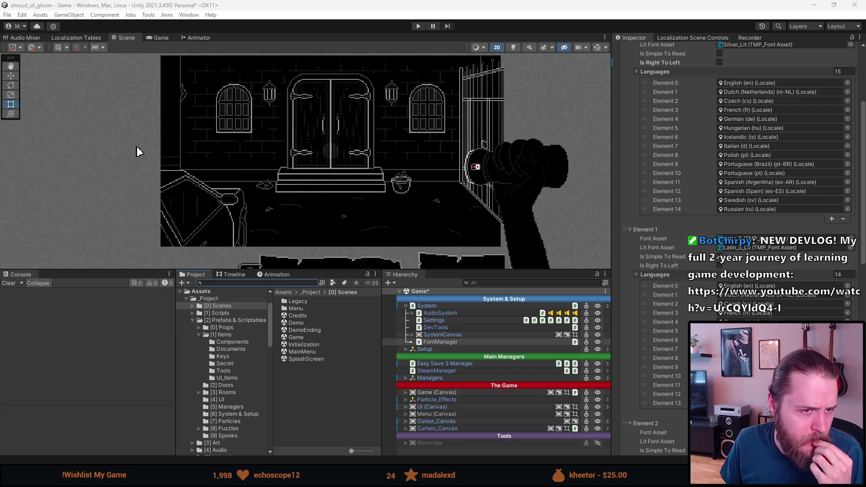
{"action": "key", "text": "alt+Tab"}
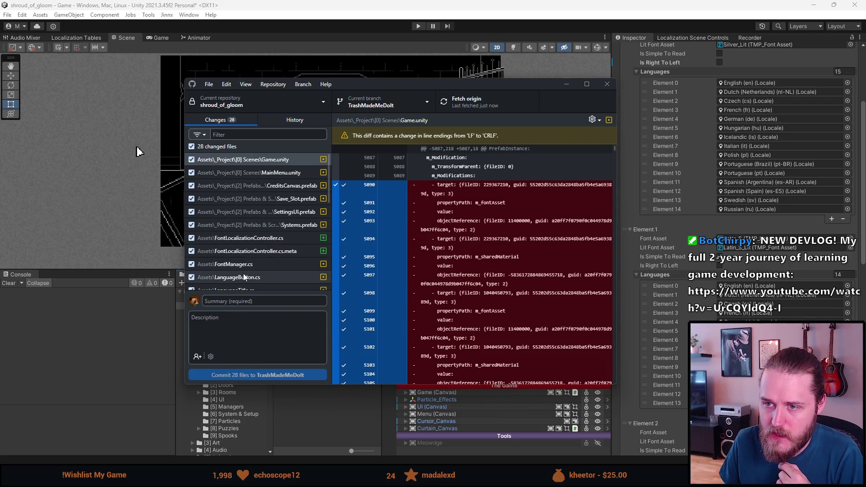
Enter the summary 'Right To-Left Support, Language Menu' and commit the 28 files to TrashMadeMeDoIt.
{"action": "scroll", "coordinate": [243, 276], "scroll_direction": "down", "scroll_amount": 3}
{"action": "scroll", "coordinate": [244, 276], "scroll_direction": "down", "scroll_amount": 3}
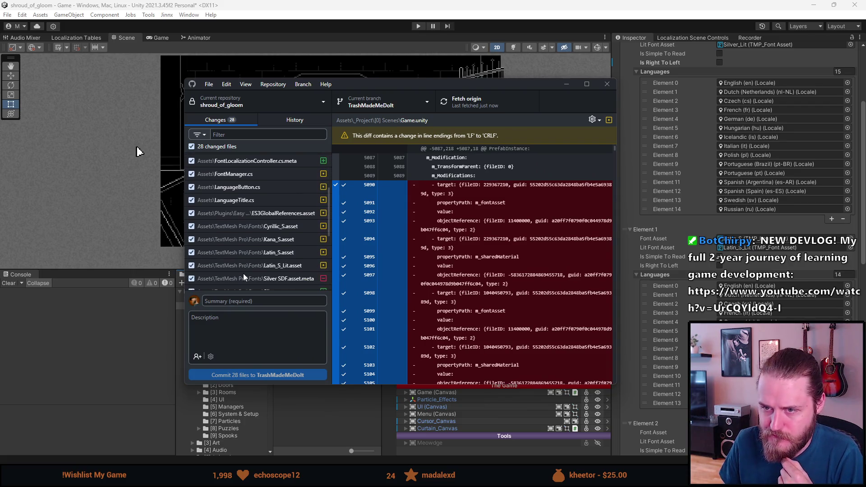
{"action": "scroll", "coordinate": [243, 274], "scroll_direction": "down", "scroll_amount": 5}
{"action": "left_click", "coordinate": [248, 302]}
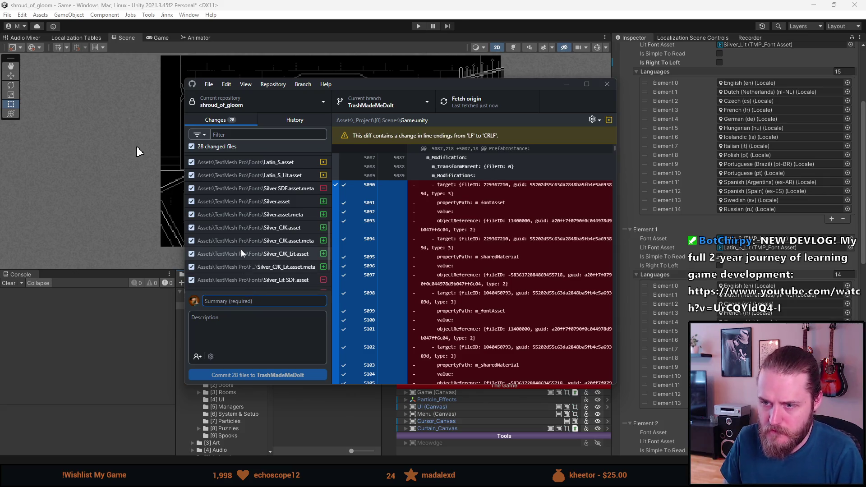
{"action": "scroll", "coordinate": [241, 250], "scroll_direction": "down", "scroll_amount": 3}
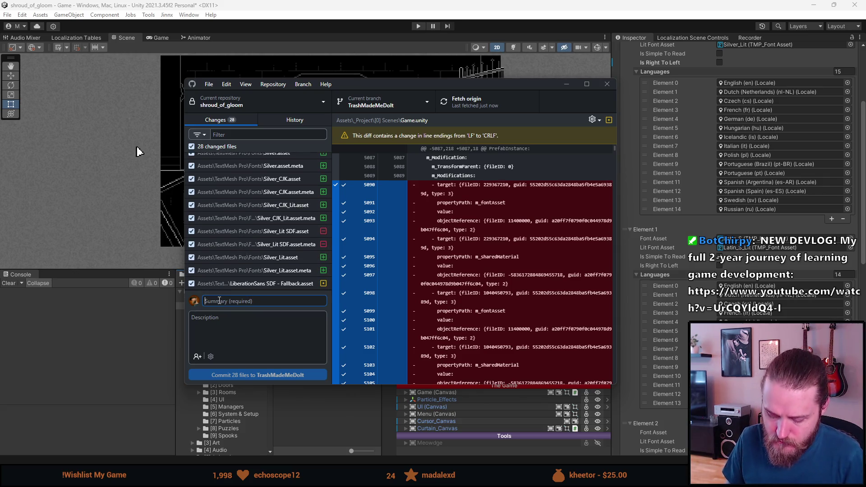
{"action": "type", "text": "Right To"}
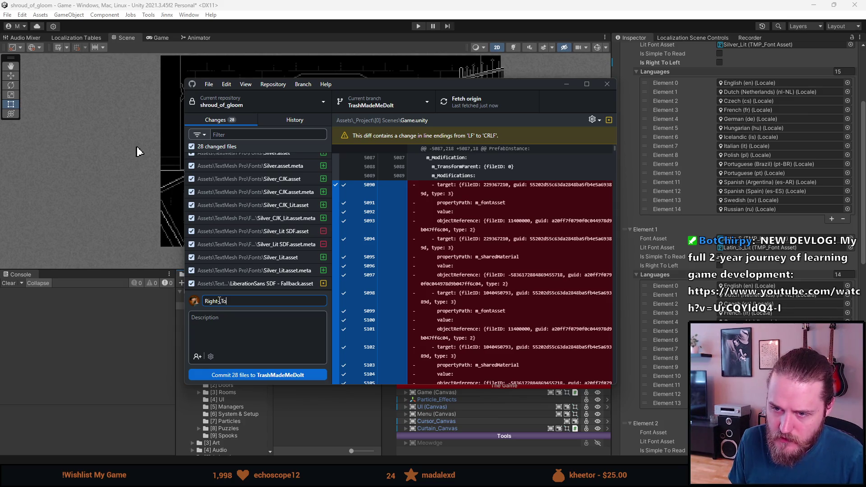
{"action": "key", "text": "BackSpace"}
{"action": "key", "text": "BackSpace"}
{"action": "key", "text": "BackSpace"}
{"action": "type", "text": "-To-Left Support"}
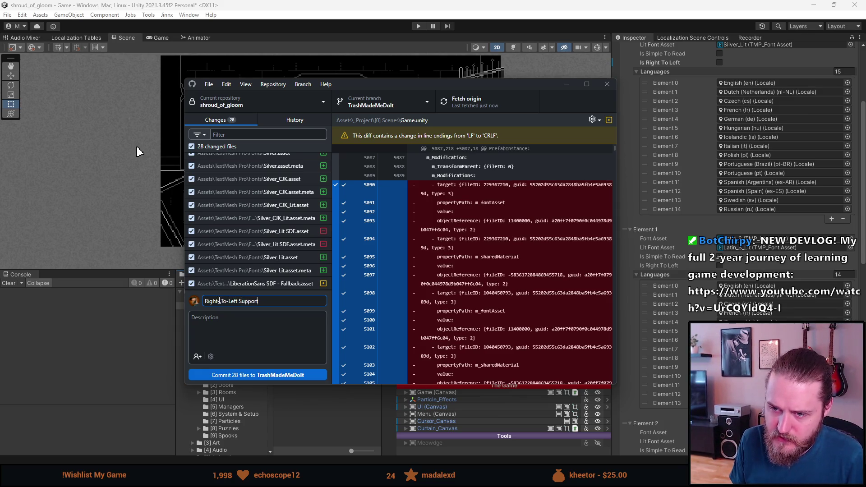
{"action": "type", "text": ", Langua"}
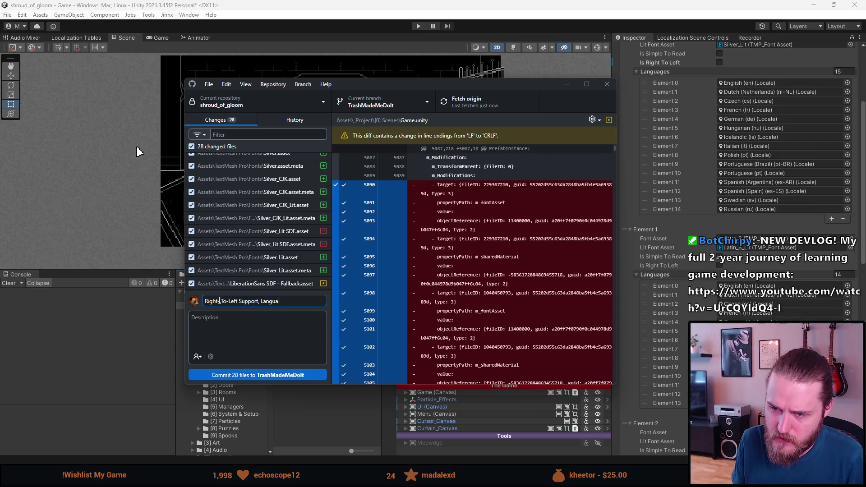
{"action": "type", "text": "ge Menu"}
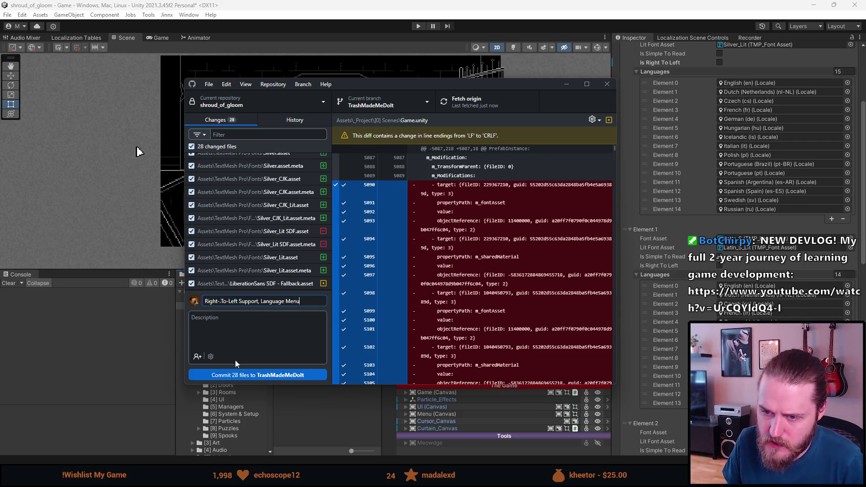
{"action": "left_click", "coordinate": [237, 375]}
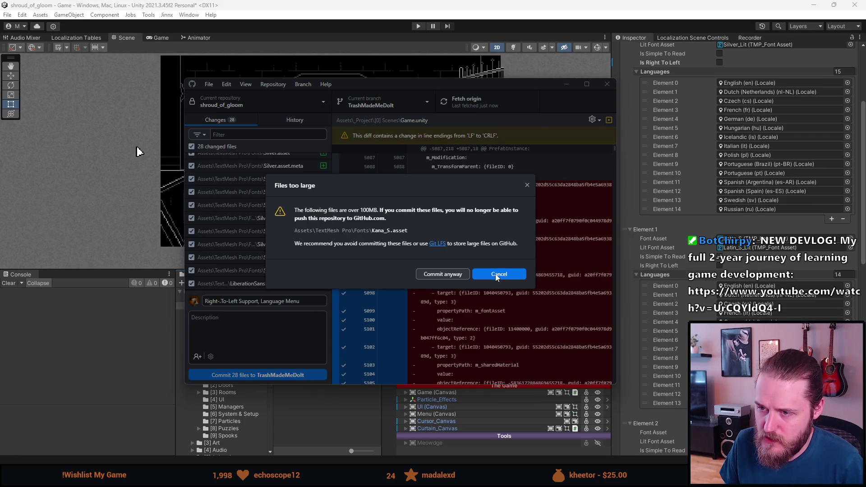
Cancel the oversized commit, add Kana_S.asset to .gitignore, and retry committing 29 files.
{"action": "left_click", "coordinate": [496, 274]}
{"action": "scroll", "coordinate": [253, 236], "scroll_direction": "up", "scroll_amount": 3}
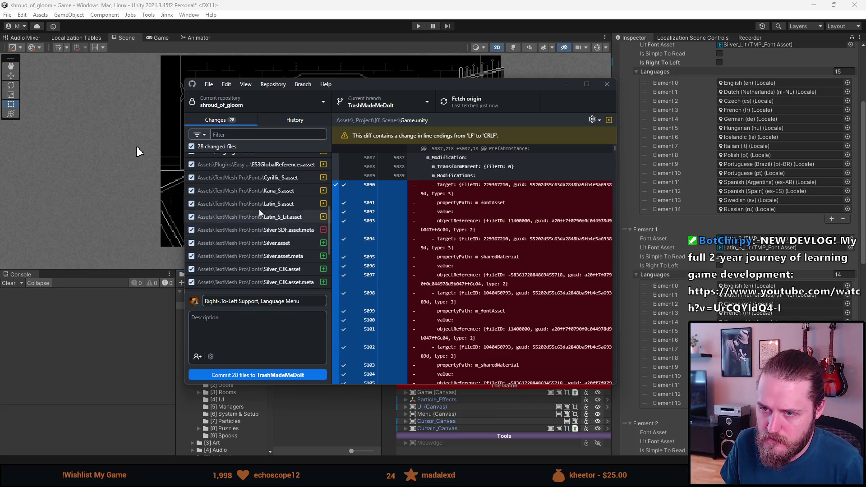
{"action": "right_click", "coordinate": [262, 195]}
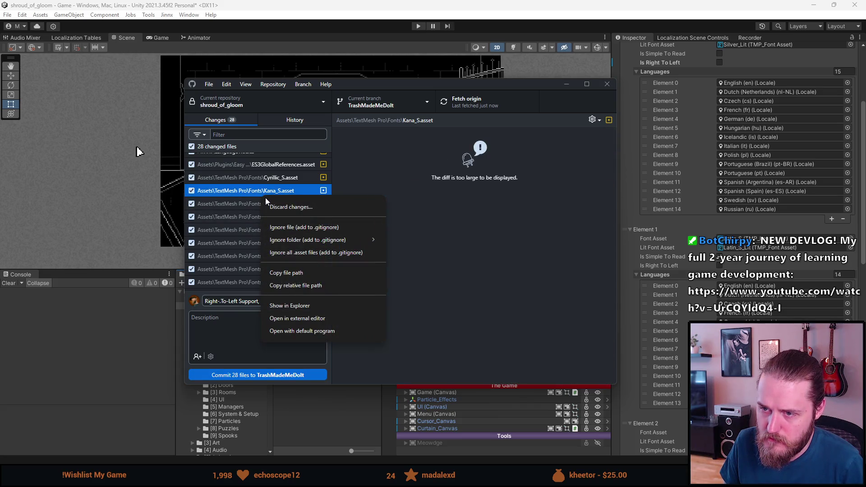
{"action": "left_click", "coordinate": [286, 226]}
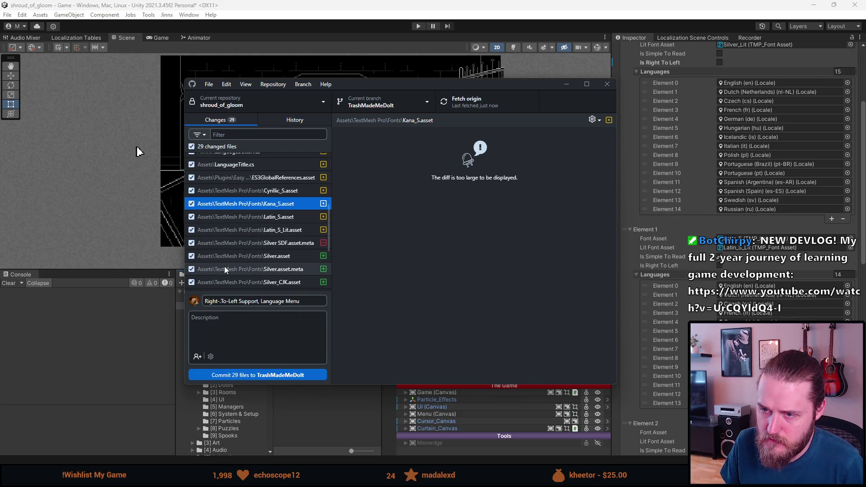
{"action": "left_click", "coordinate": [285, 375]}
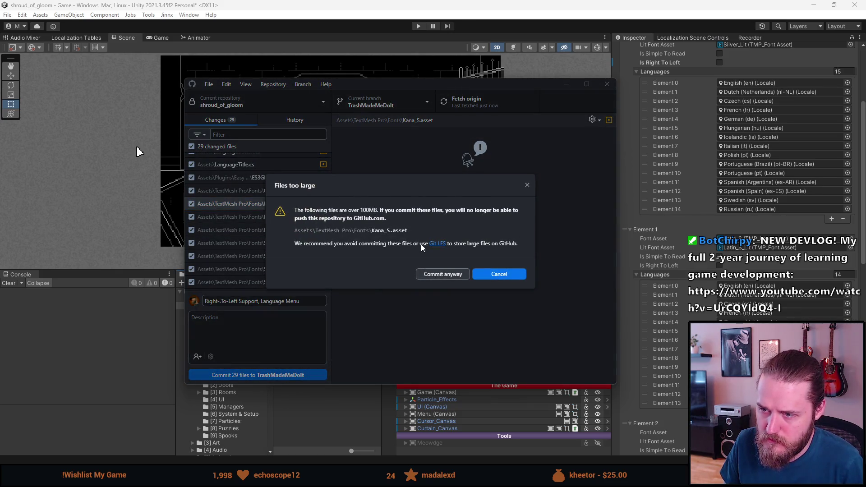
Dismiss the size warning and review the Latin_S.asset diff without ignoring anything else.
{"action": "left_click", "coordinate": [527, 187]}
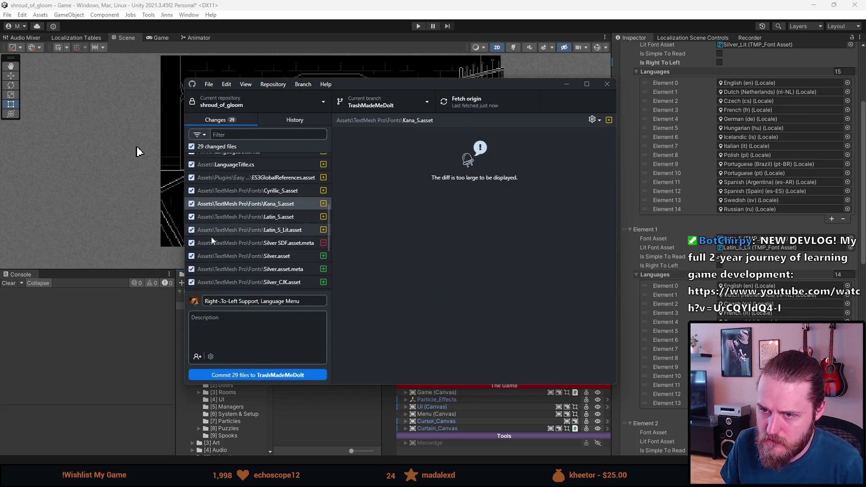
{"action": "right_click", "coordinate": [226, 203]}
{"action": "key", "text": "Escape"}
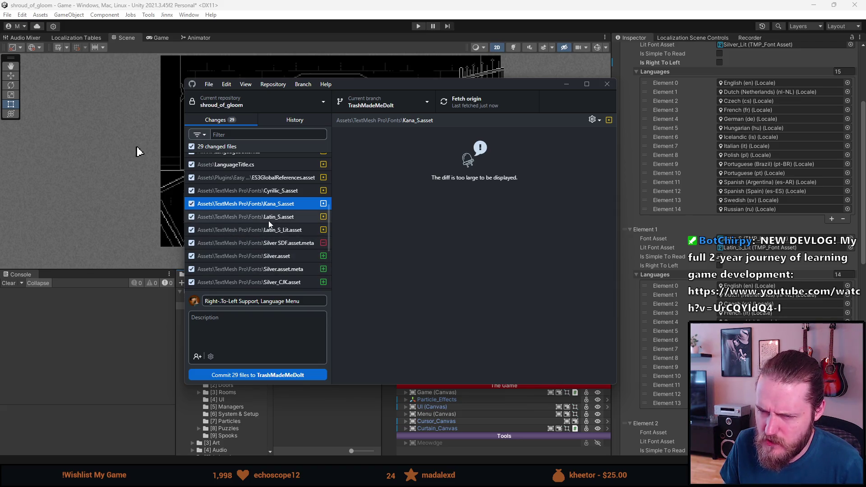
{"action": "left_click", "coordinate": [265, 217]}
{"action": "right_click", "coordinate": [251, 204]}
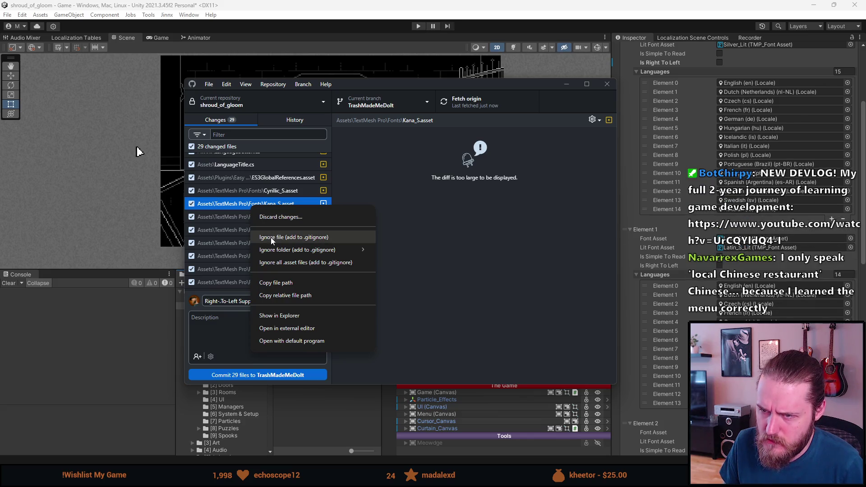
{"action": "key", "text": "Escape"}
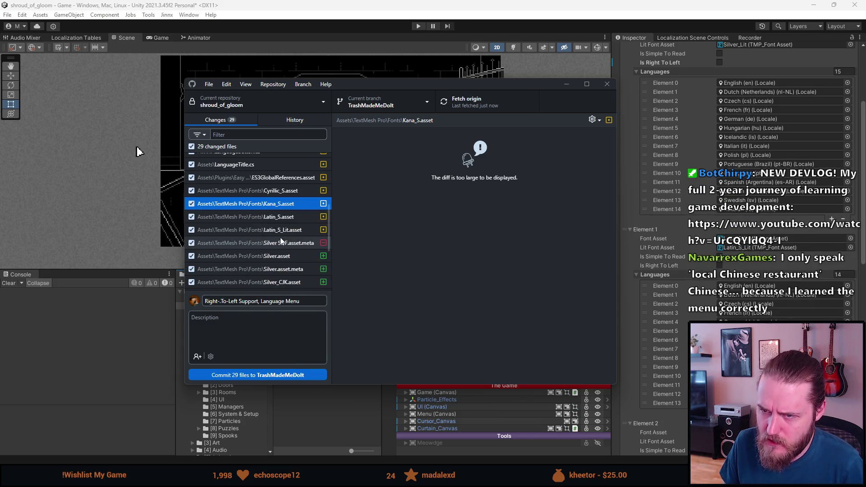
{"action": "scroll", "coordinate": [242, 193], "scroll_direction": "up", "scroll_amount": 2}
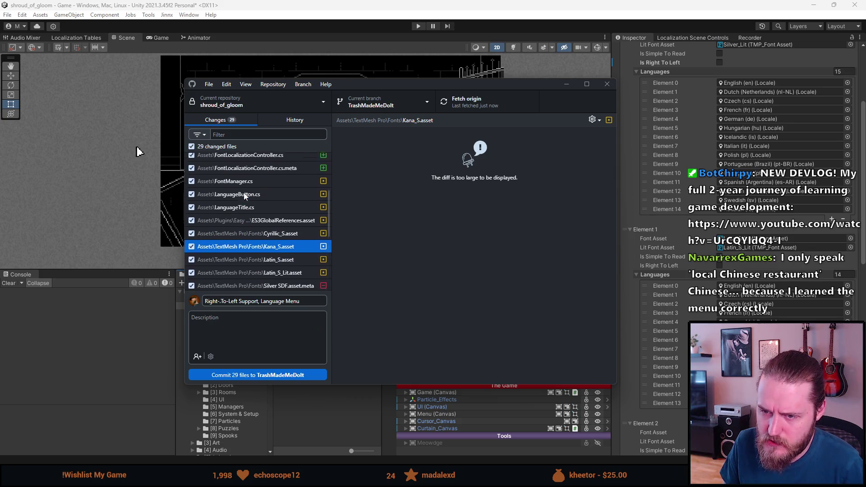
{"action": "scroll", "coordinate": [244, 193], "scroll_direction": "down", "scroll_amount": 2}
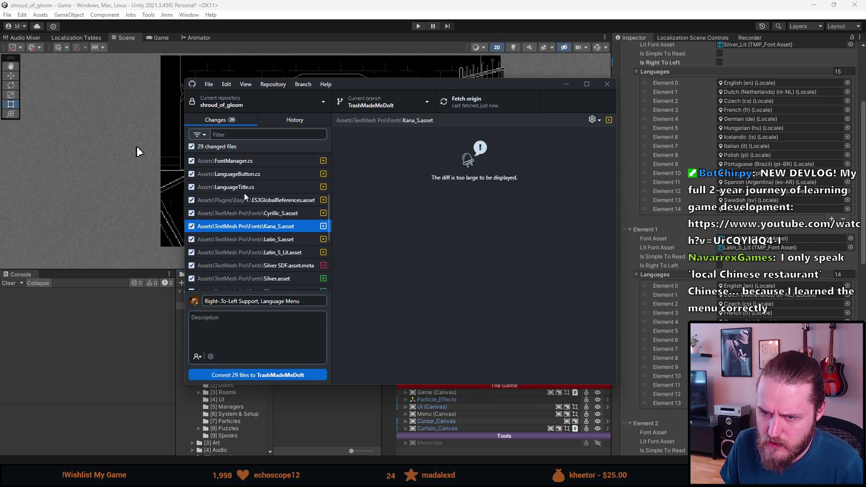
Retry the 29-file commit and dismiss the oversized-file warning again.
{"action": "left_click", "coordinate": [225, 301]}
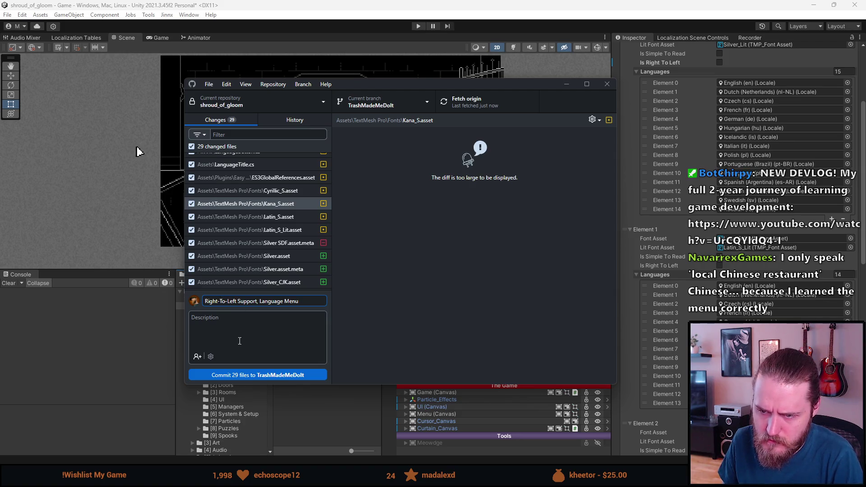
{"action": "left_click", "coordinate": [242, 377]}
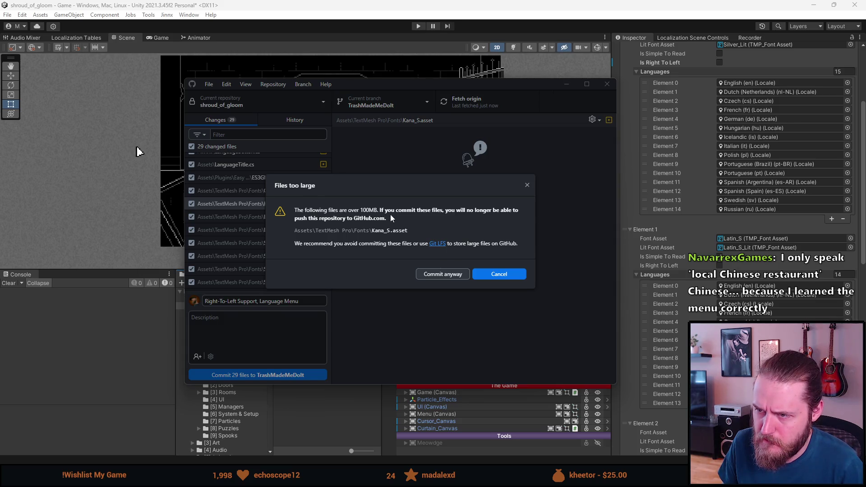
{"action": "left_click", "coordinate": [527, 186]}
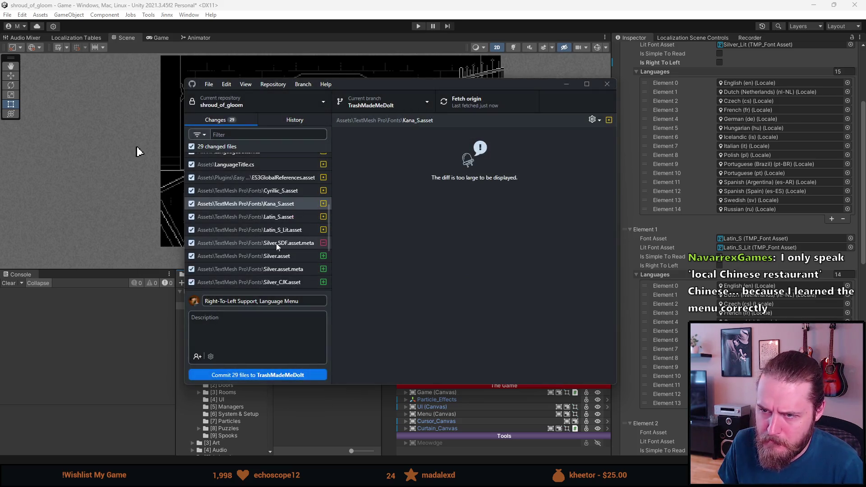
{"action": "scroll", "coordinate": [253, 245], "scroll_direction": "down", "scroll_amount": 1}
{"action": "scroll", "coordinate": [253, 247], "scroll_direction": "up", "scroll_amount": 3}
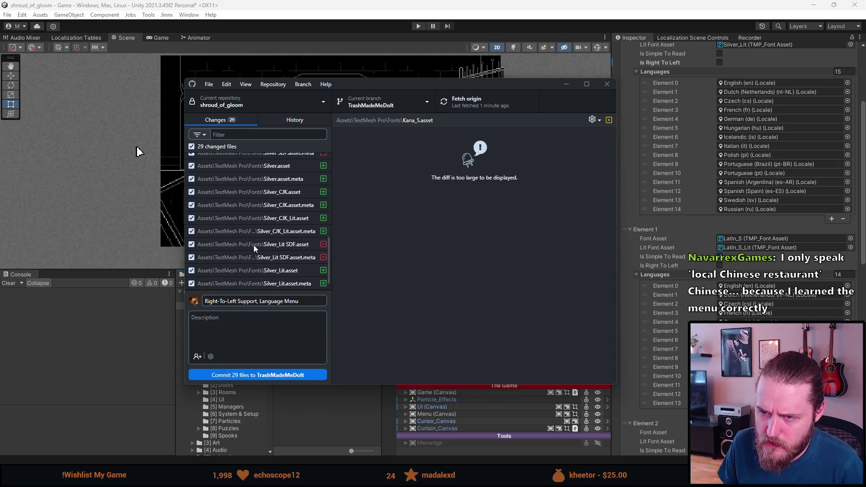
{"action": "scroll", "coordinate": [253, 248], "scroll_direction": "up", "scroll_amount": 5}
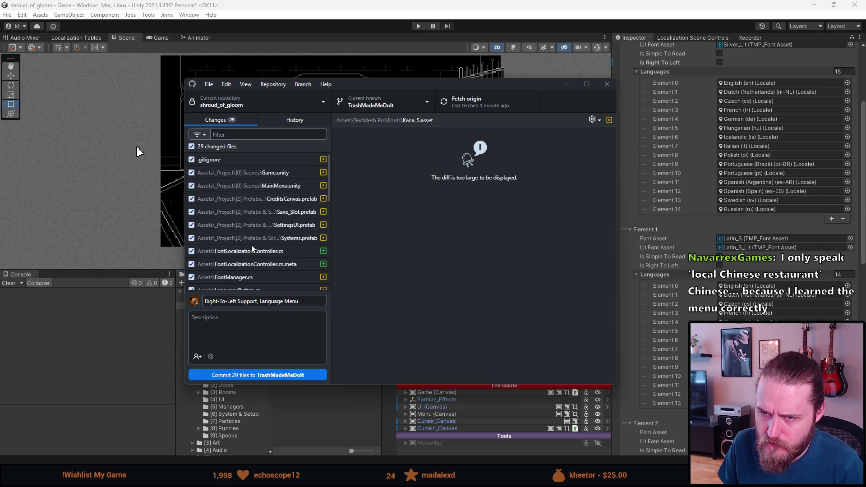
Inspect the .gitignore diff and ignore Kana_S.asset once more, without picking a folder.
{"action": "left_click", "coordinate": [247, 160]}
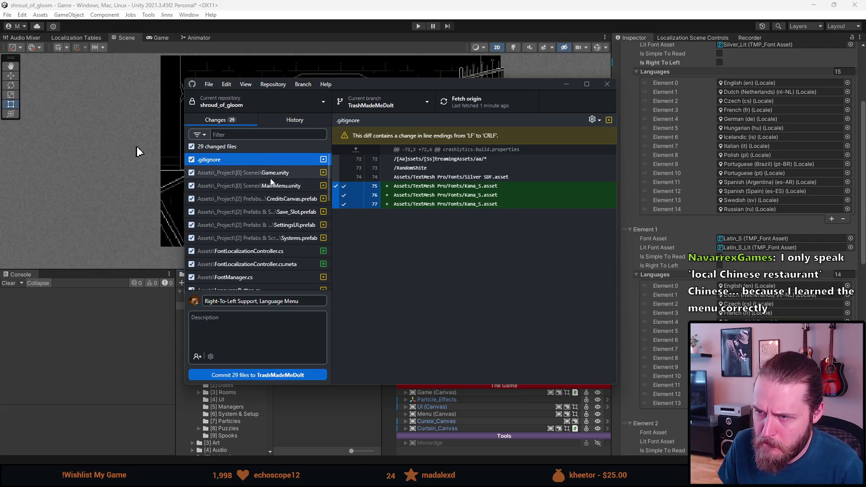
{"action": "scroll", "coordinate": [237, 241], "scroll_direction": "down", "scroll_amount": 5}
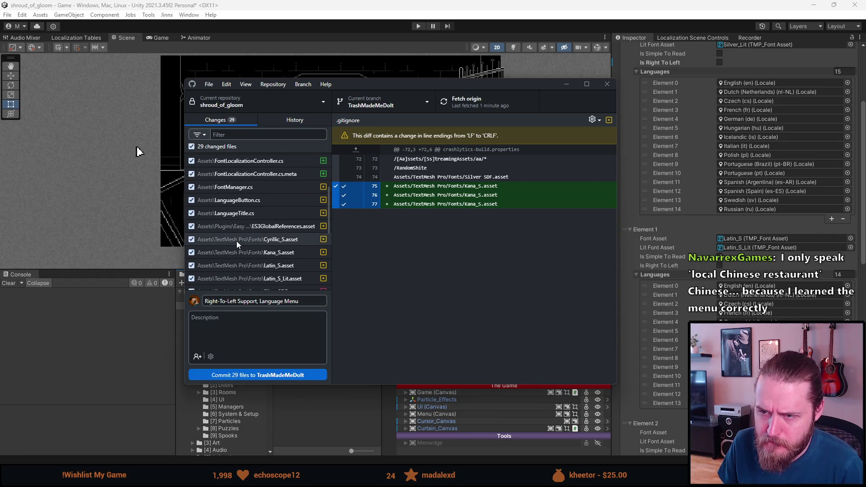
{"action": "scroll", "coordinate": [236, 241], "scroll_direction": "down", "scroll_amount": 3}
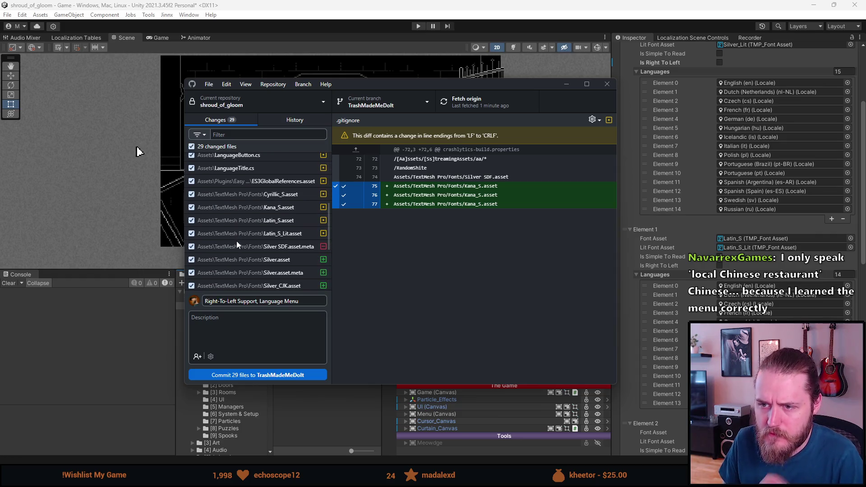
{"action": "right_click", "coordinate": [240, 207]}
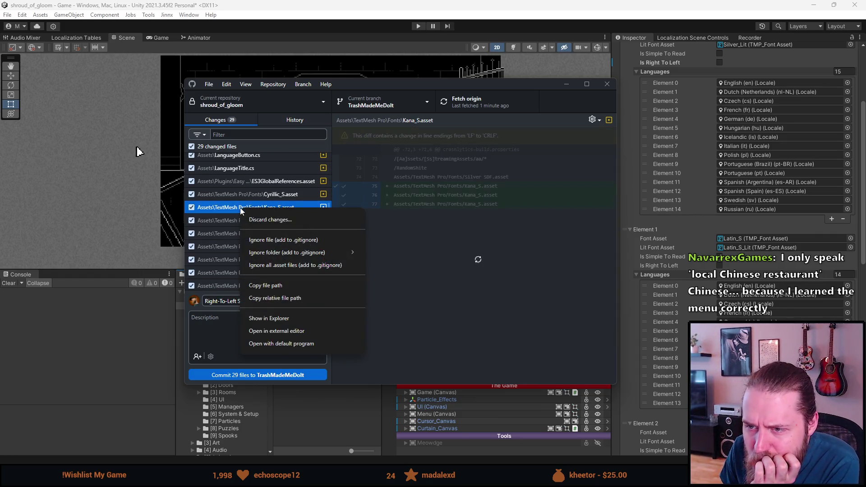
{"action": "left_click", "coordinate": [266, 241]}
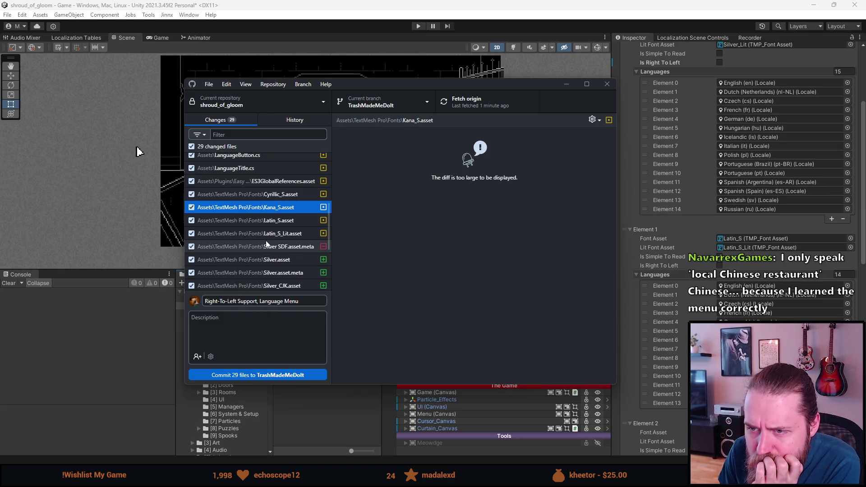
{"action": "right_click", "coordinate": [246, 211]}
{"action": "mouse_move", "coordinate": [289, 259]}
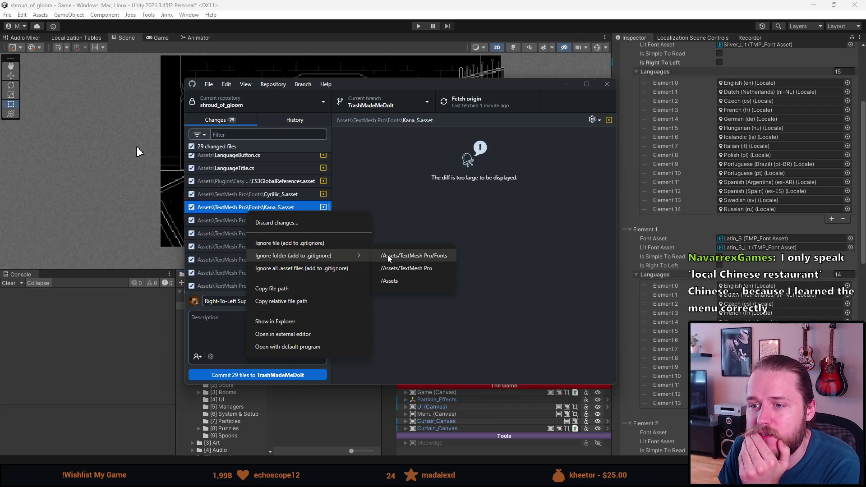
{"action": "left_click", "coordinate": [398, 196]}
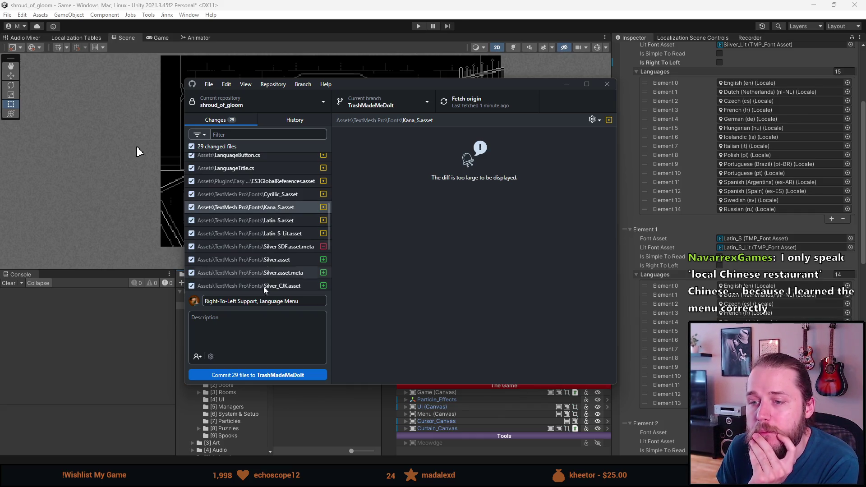
Attempt the commit again and close the too-large file warning for Kana_S.asset.
{"action": "left_click", "coordinate": [270, 374]}
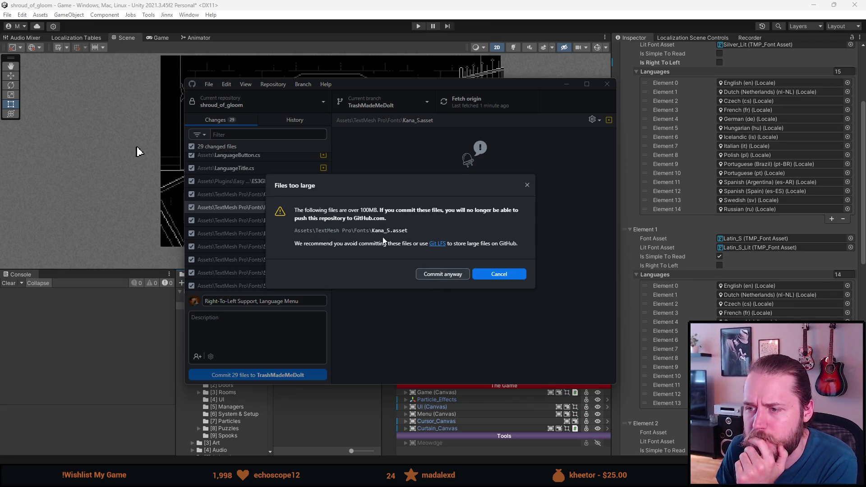
{"action": "left_click", "coordinate": [527, 187]}
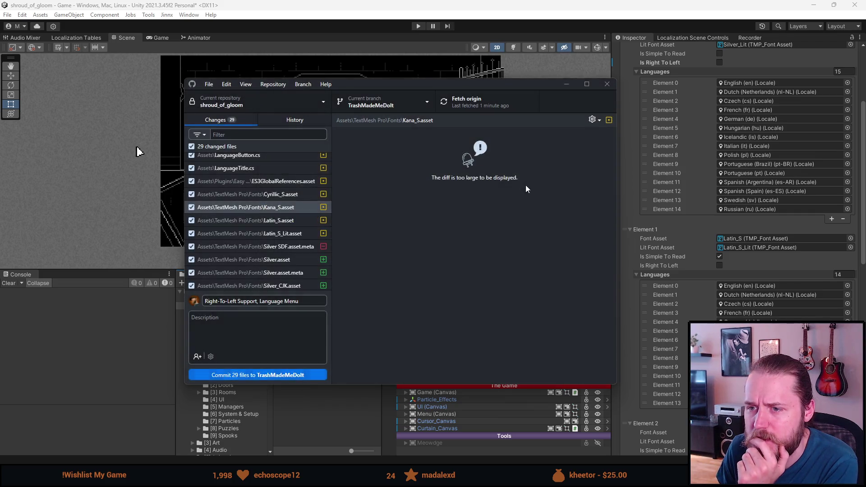
{"action": "right_click", "coordinate": [242, 209]}
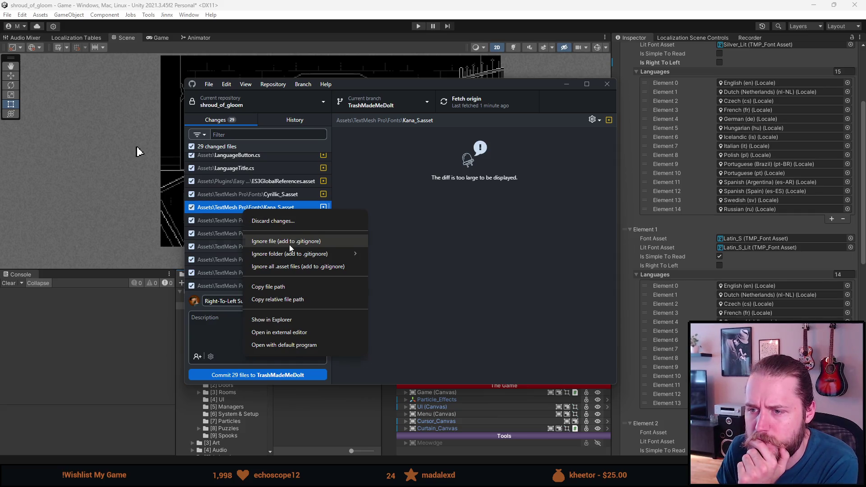
{"action": "key", "text": "Escape"}
Check the repeated Kana_S.asset lines in .gitignore, retry the commit, and move the window aside.
{"action": "scroll", "coordinate": [272, 238], "scroll_direction": "up", "scroll_amount": 5}
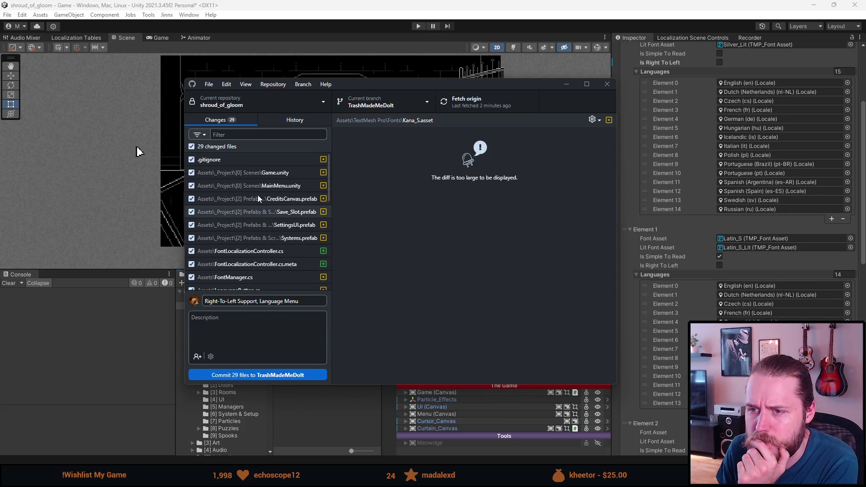
{"action": "left_click", "coordinate": [241, 161]}
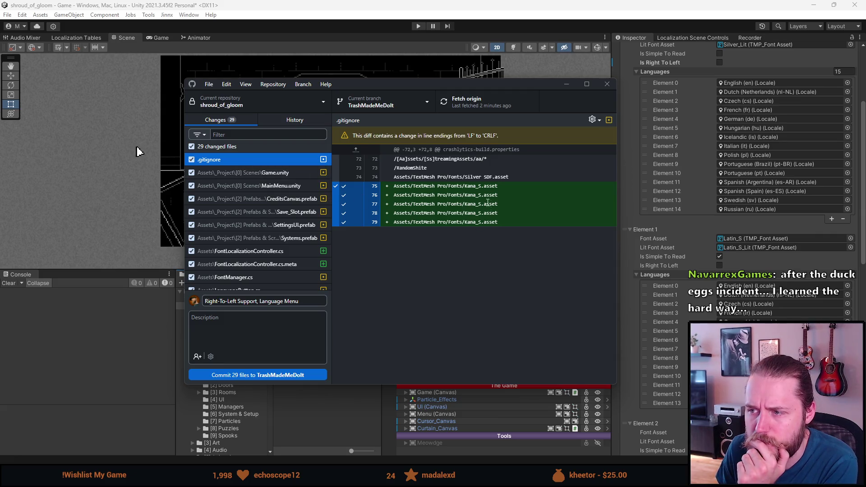
{"action": "mouse_move", "coordinate": [498, 222]}
{"action": "left_mouse_down"}
{"action": "mouse_move", "coordinate": [397, 209]}
{"action": "mouse_move", "coordinate": [394, 185]}
{"action": "left_mouse_up"}
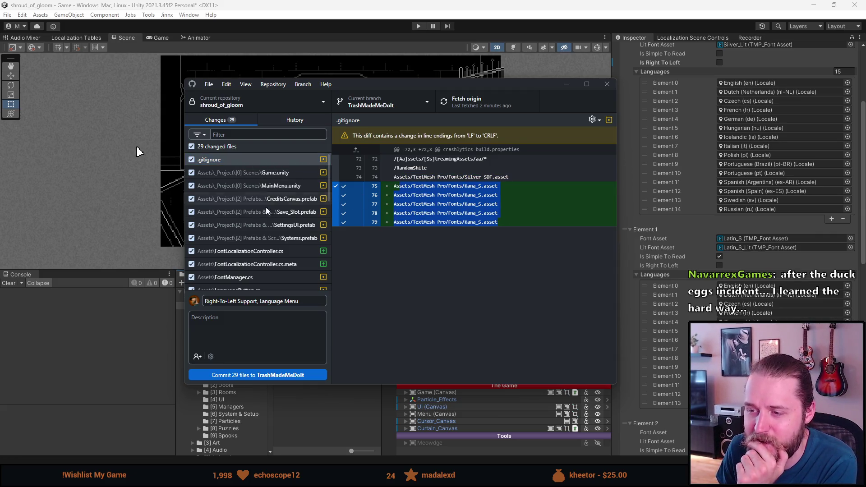
{"action": "scroll", "coordinate": [256, 253], "scroll_direction": "down", "scroll_amount": 5}
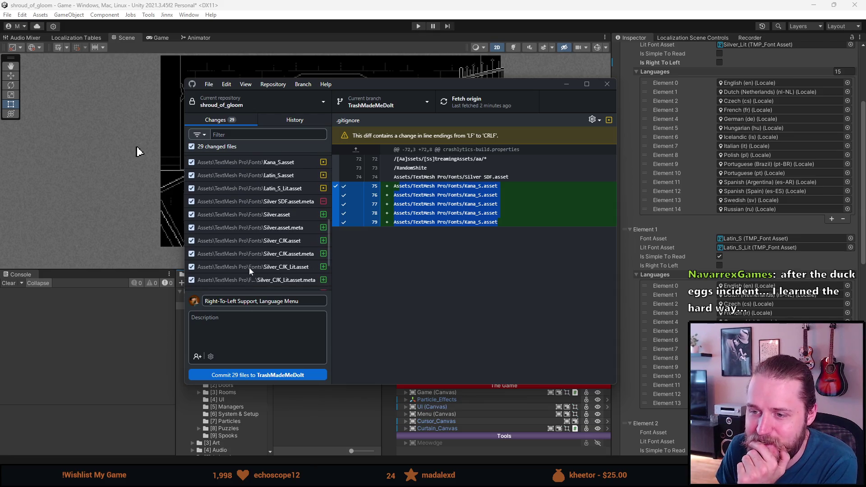
{"action": "left_click", "coordinate": [261, 375]}
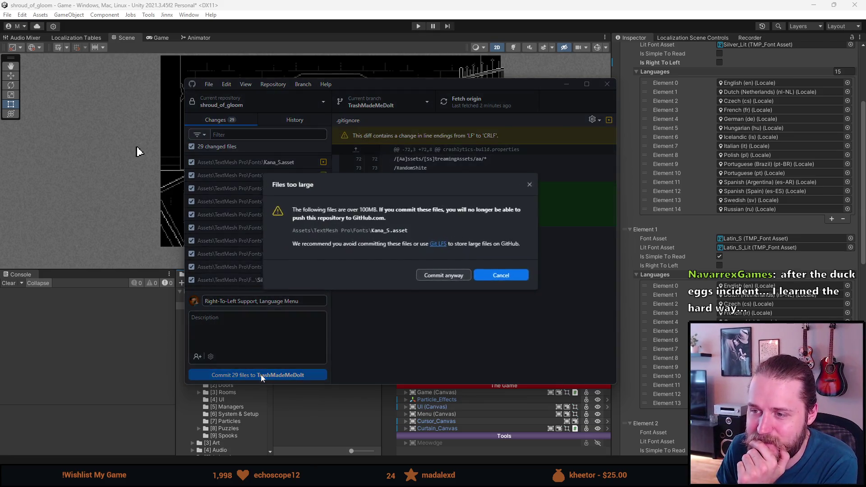
{"action": "left_click", "coordinate": [526, 186]}
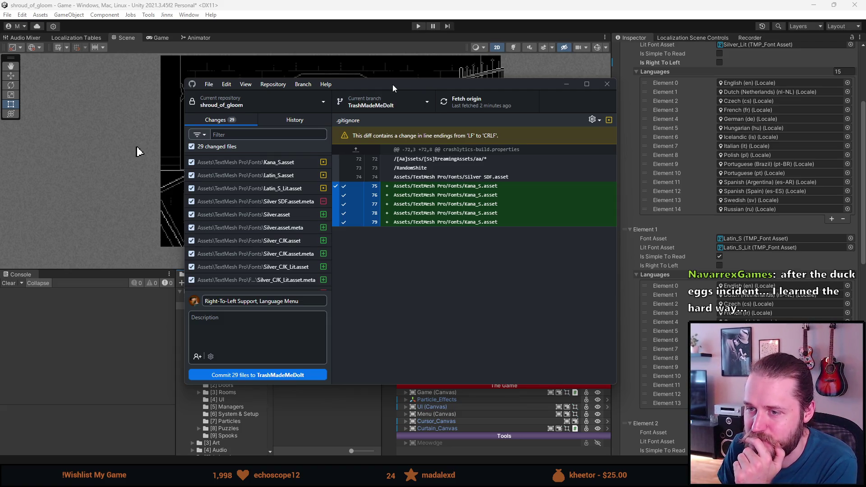
{"action": "mouse_move", "coordinate": [393, 85]}
{"action": "left_mouse_down"}
{"action": "mouse_move", "coordinate": [837, 85]}
{"action": "mouse_move", "coordinate": [441, 0]}
{"action": "left_mouse_up"}
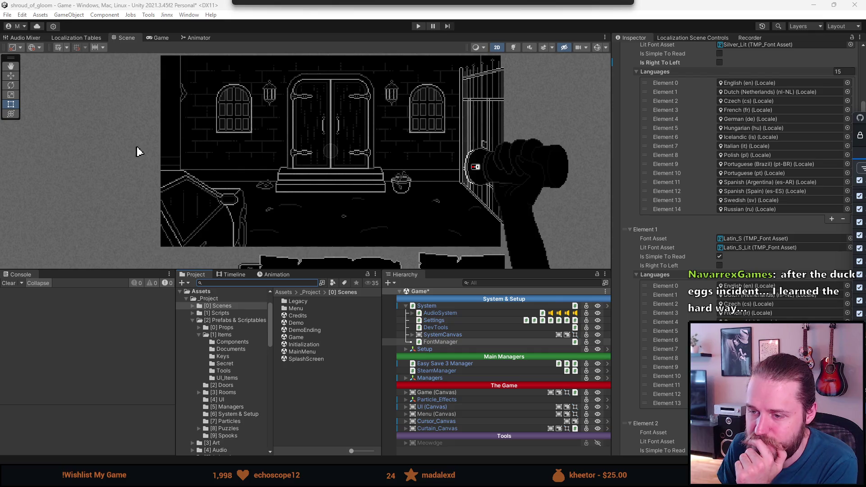
In Unity's Project window, scroll to TextMesh Pro and view Base Fonts, Other Font Assets and Fonts.
{"action": "left_click", "coordinate": [138, 152]}
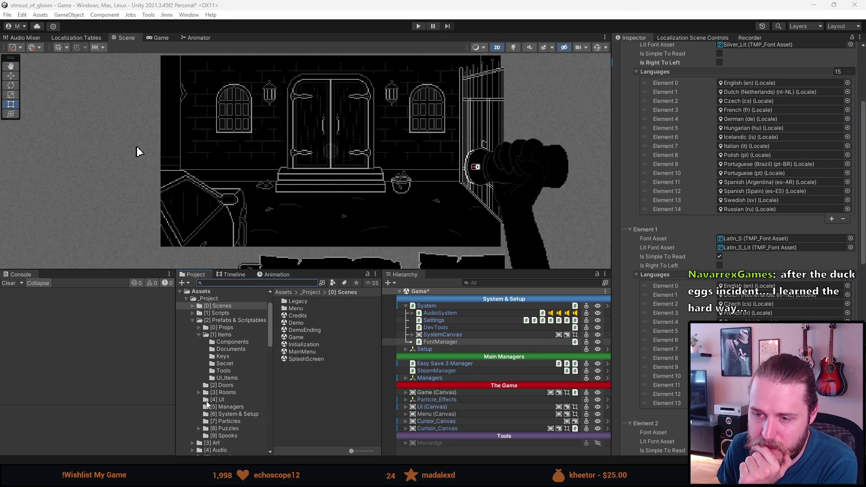
{"action": "scroll", "coordinate": [208, 404], "scroll_direction": "down", "scroll_amount": 5}
{"action": "scroll", "coordinate": [207, 405], "scroll_direction": "down", "scroll_amount": 7}
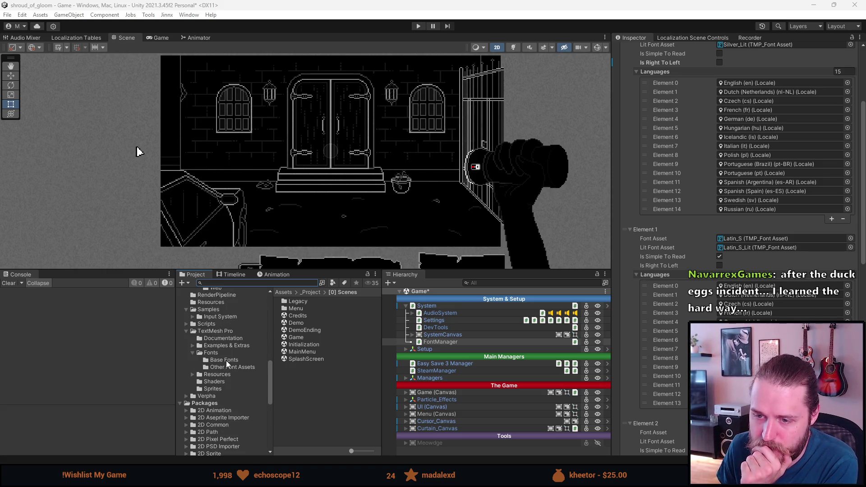
{"action": "left_click", "coordinate": [226, 361]}
{"action": "left_click", "coordinate": [226, 368]}
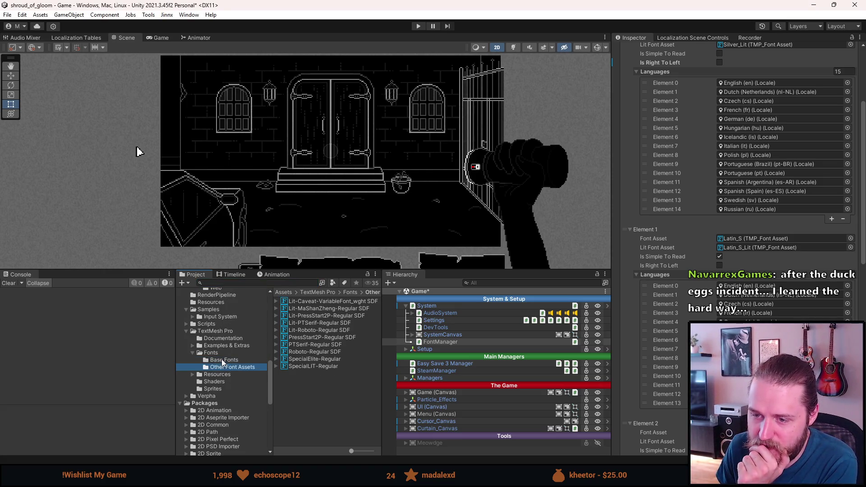
{"action": "left_click", "coordinate": [211, 353]}
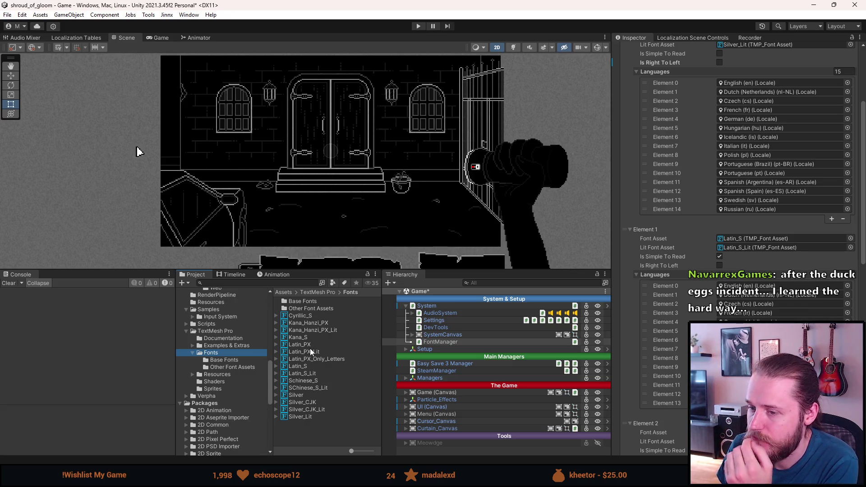
Open the Base Fonts and Other Font Assets folders, returning to Fonts each time.
{"action": "double_click", "coordinate": [304, 303]}
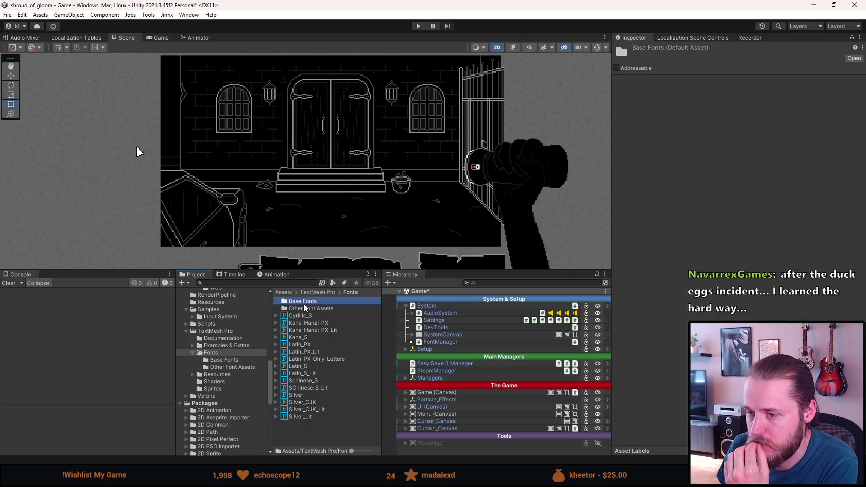
{"action": "left_click", "coordinate": [350, 295]}
{"action": "double_click", "coordinate": [316, 313]}
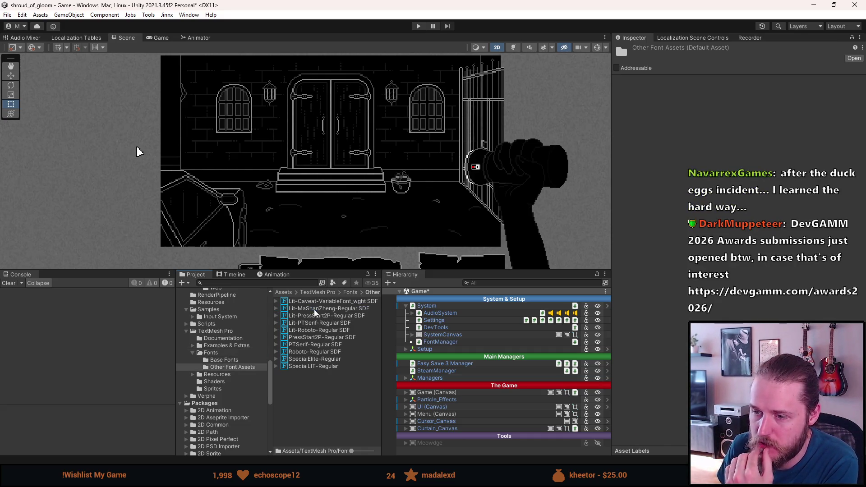
{"action": "left_click", "coordinate": [350, 292]}
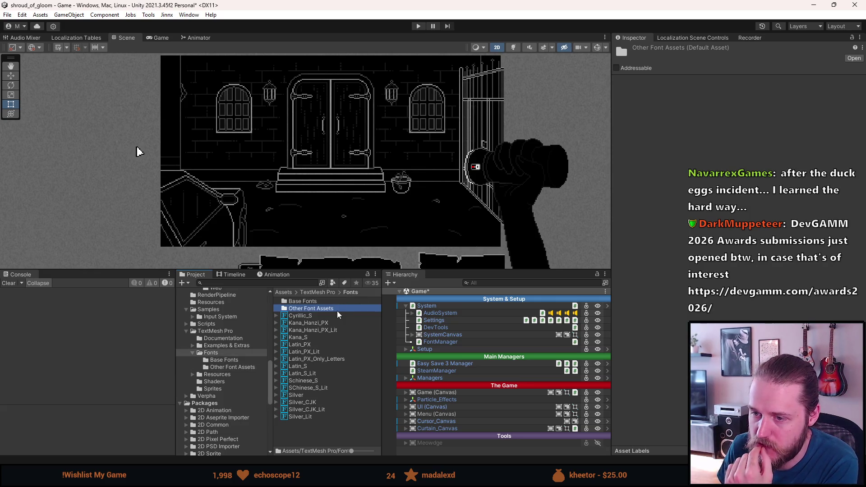
{"action": "key", "text": "alt+Tab"}
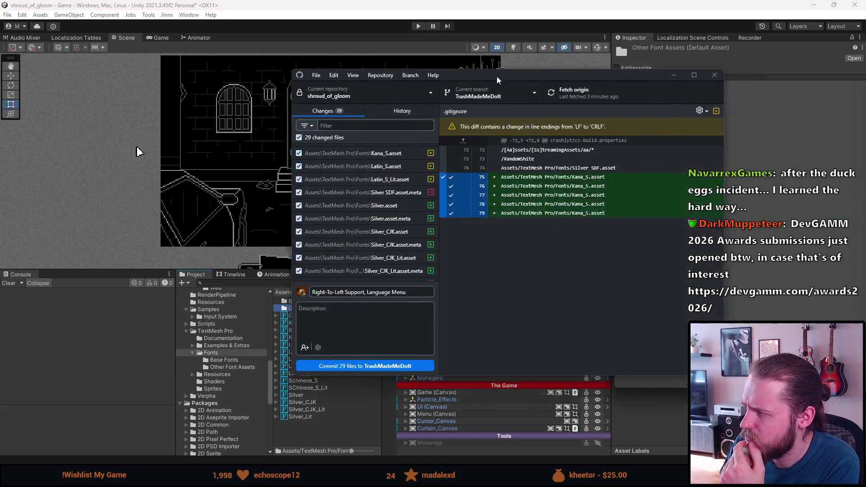
{"action": "scroll", "coordinate": [215, 237], "scroll_direction": "up", "scroll_amount": 5}
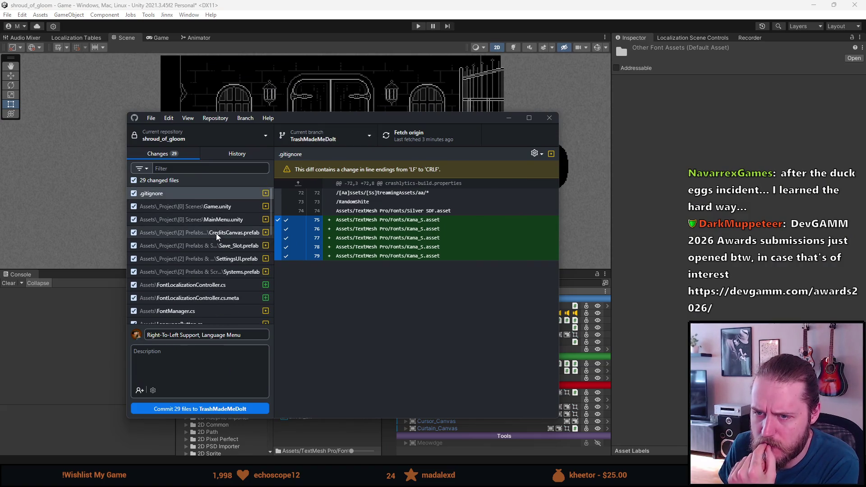
{"action": "right_click", "coordinate": [193, 197]}
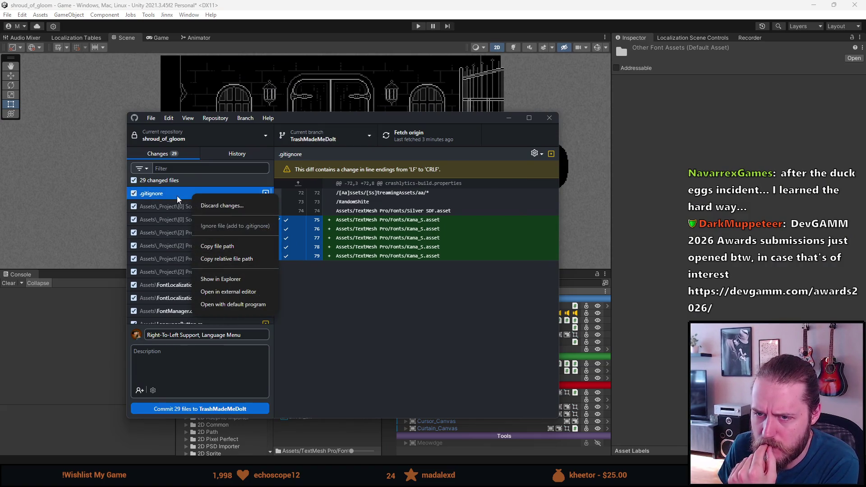
{"action": "left_click", "coordinate": [178, 195]}
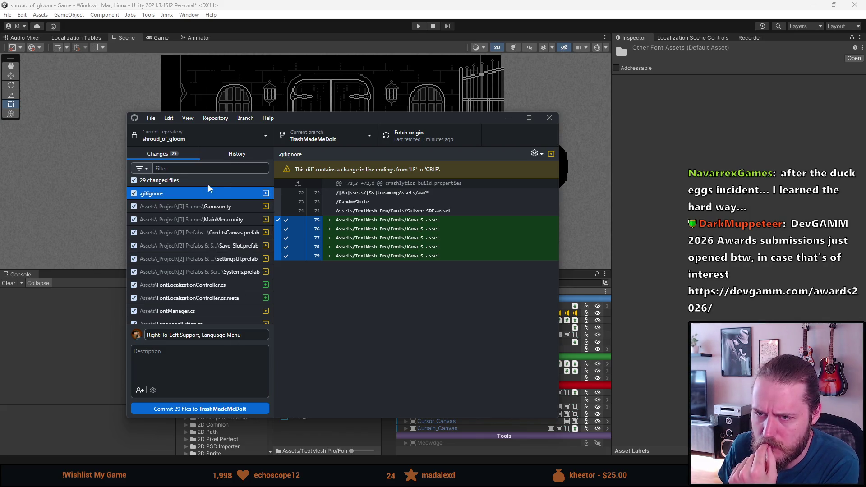
{"action": "left_click", "coordinate": [223, 155]}
{"action": "left_click", "coordinate": [162, 153]}
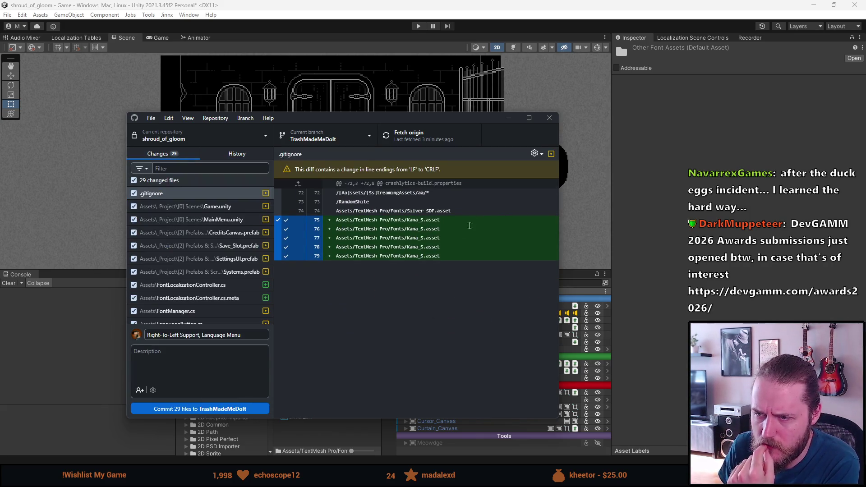
{"action": "scroll", "coordinate": [180, 296], "scroll_direction": "down", "scroll_amount": 4}
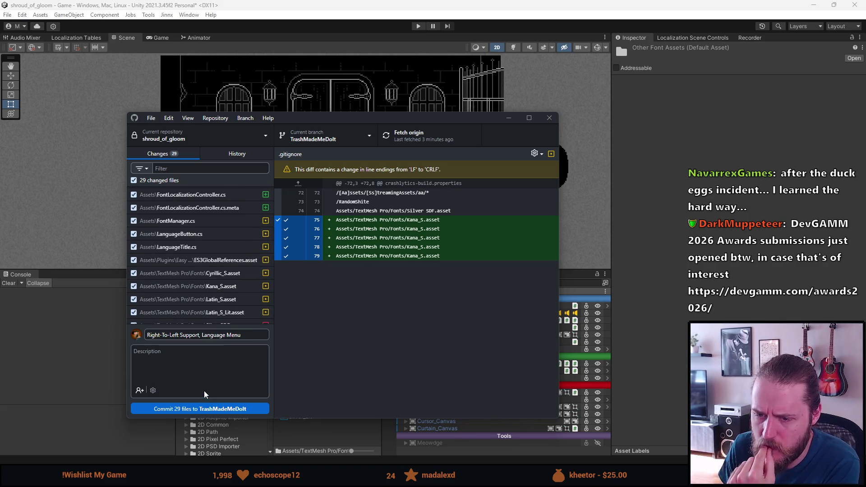
{"action": "left_click", "coordinate": [208, 409]}
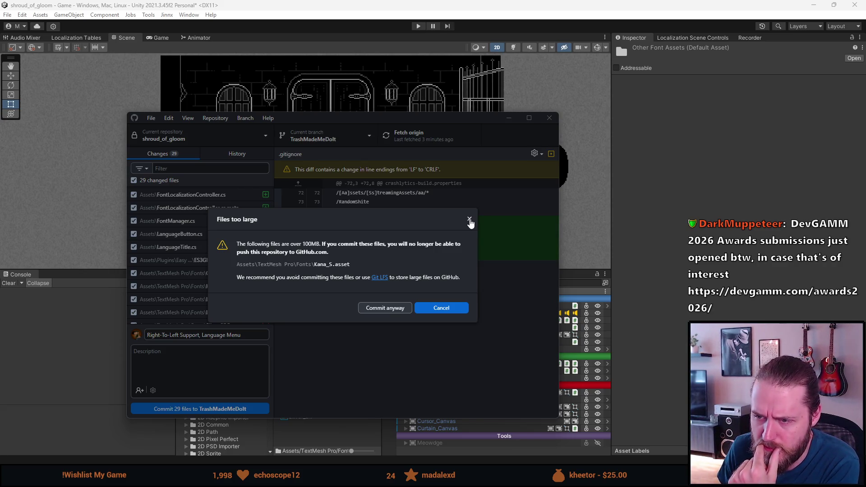
{"action": "left_click", "coordinate": [470, 220]}
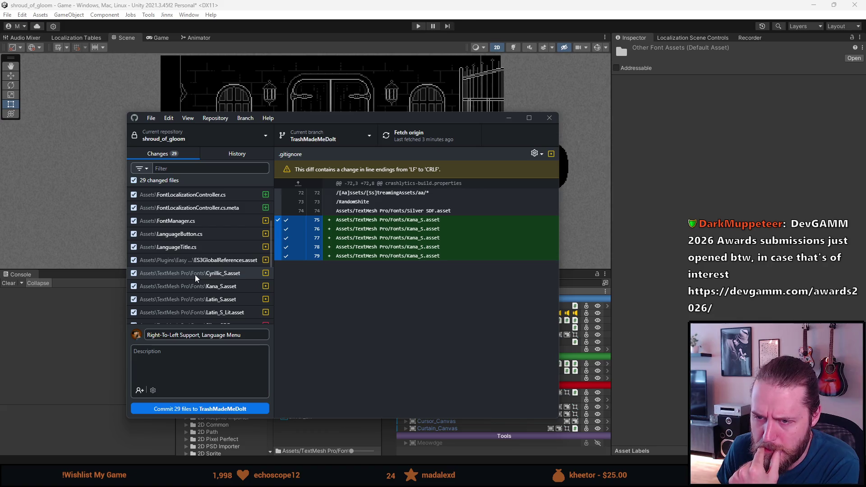
{"action": "scroll", "coordinate": [196, 278], "scroll_direction": "down", "scroll_amount": 1}
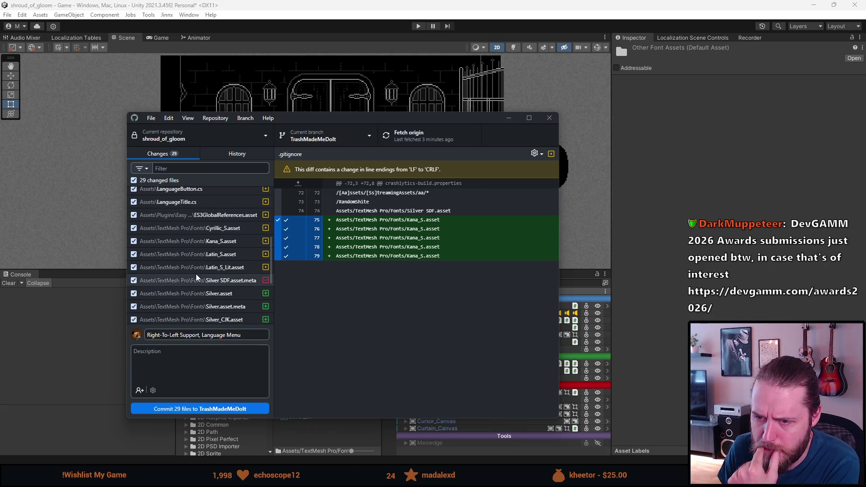
{"action": "scroll", "coordinate": [196, 278], "scroll_direction": "down", "scroll_amount": 5}
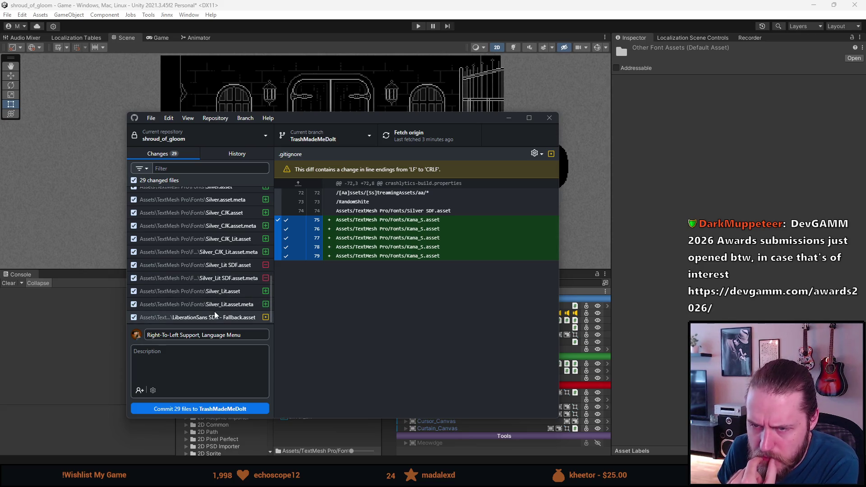
{"action": "scroll", "coordinate": [215, 315], "scroll_direction": "up", "scroll_amount": 1}
{"action": "scroll", "coordinate": [210, 271], "scroll_direction": "up", "scroll_amount": 1}
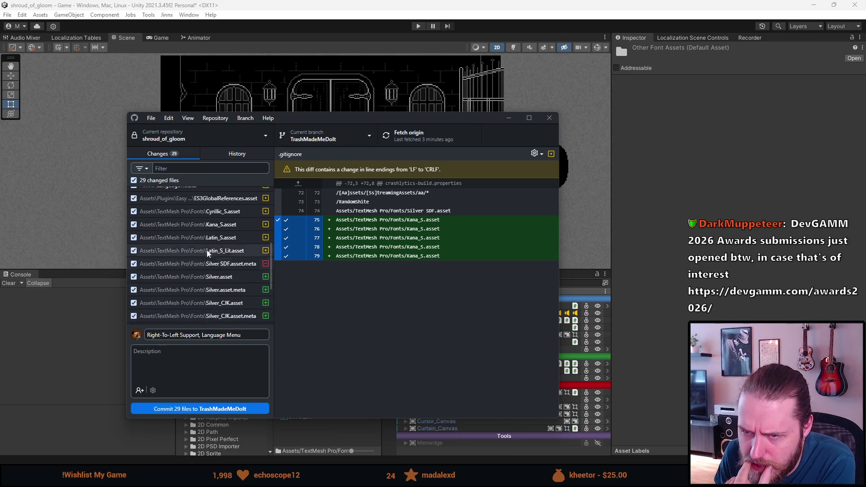
{"action": "left_click", "coordinate": [204, 224]}
{"action": "scroll", "coordinate": [201, 283], "scroll_direction": "up", "scroll_amount": 1}
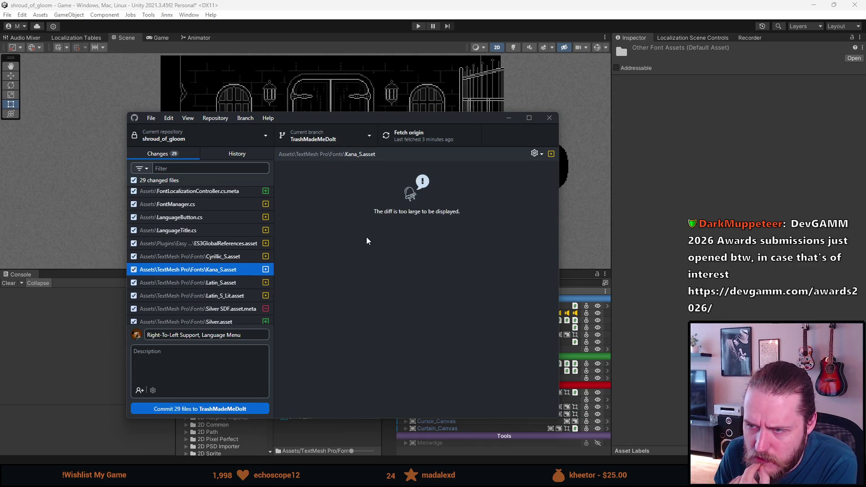
{"action": "scroll", "coordinate": [239, 270], "scroll_direction": "up", "scroll_amount": 5}
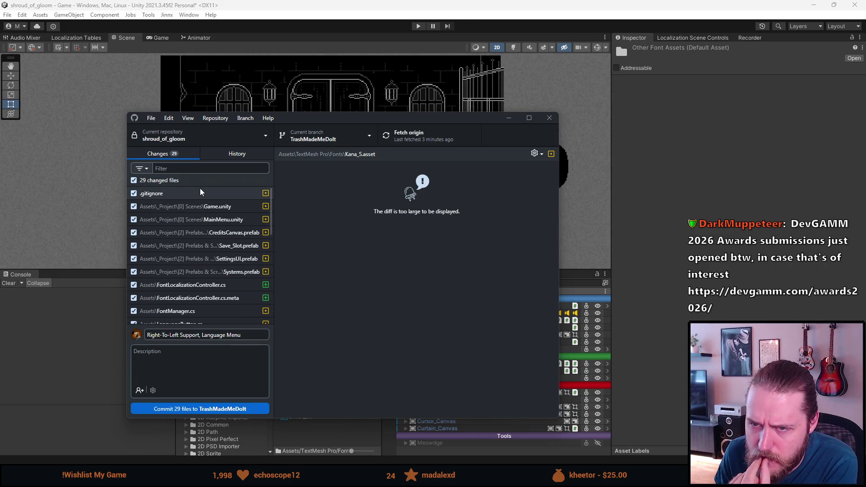
{"action": "left_click", "coordinate": [202, 409]}
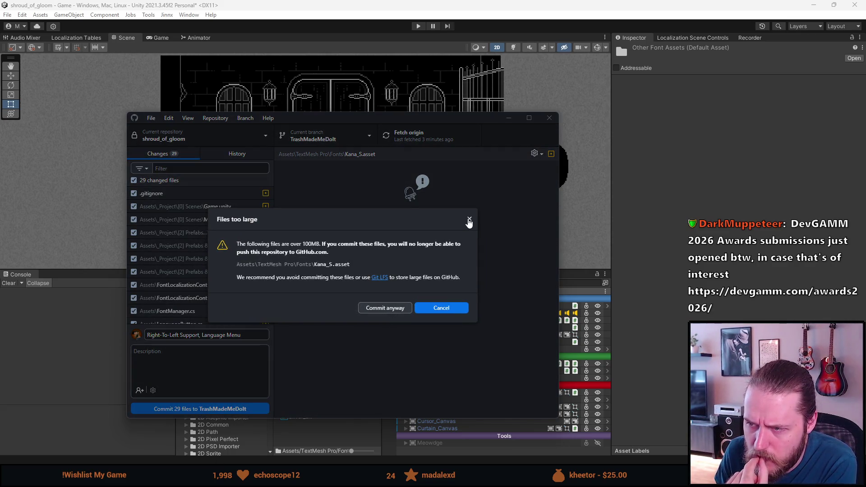
{"action": "left_click", "coordinate": [470, 220]}
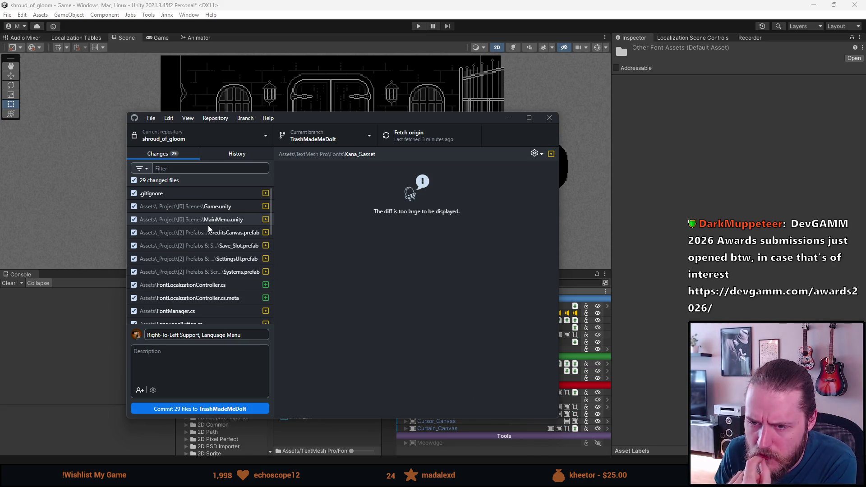
{"action": "scroll", "coordinate": [209, 229], "scroll_direction": "down", "scroll_amount": 5}
{"action": "scroll", "coordinate": [194, 221], "scroll_direction": "up", "scroll_amount": 5}
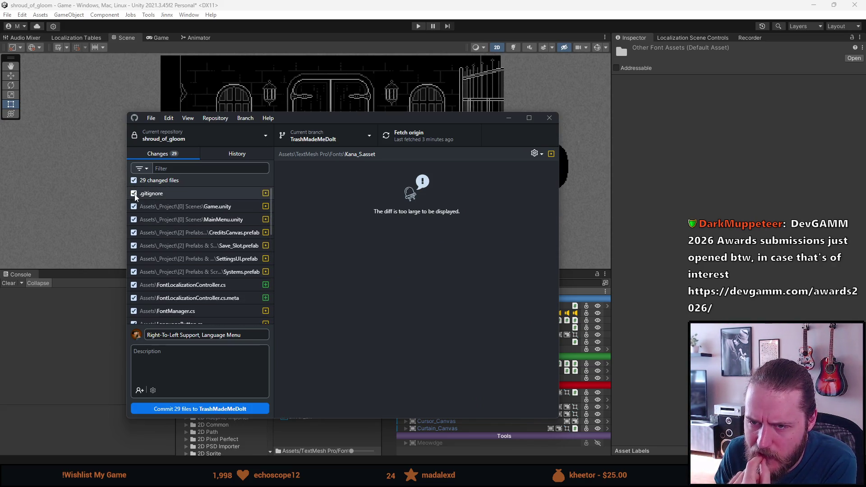
{"action": "left_click", "coordinate": [135, 197]}
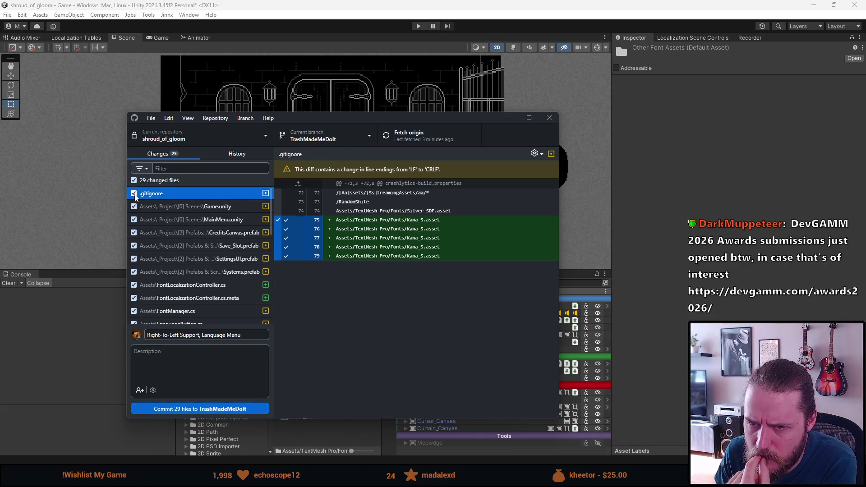
{"action": "left_click", "coordinate": [204, 408]}
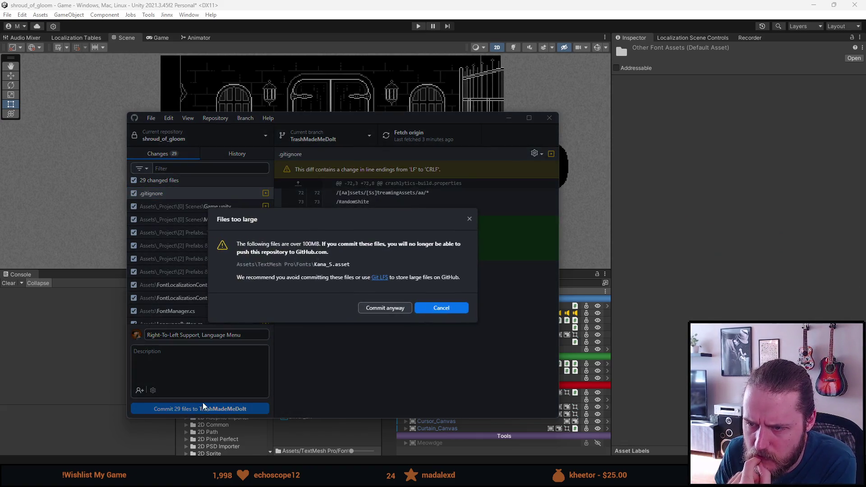
{"action": "left_click", "coordinate": [439, 309]}
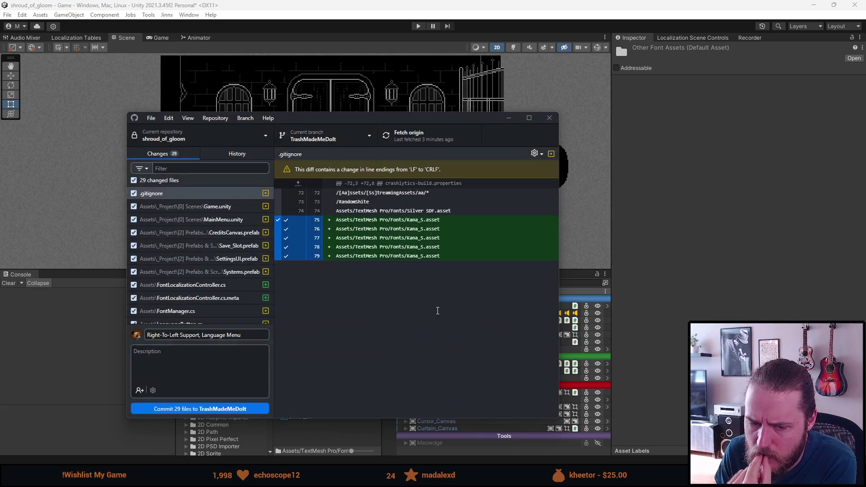
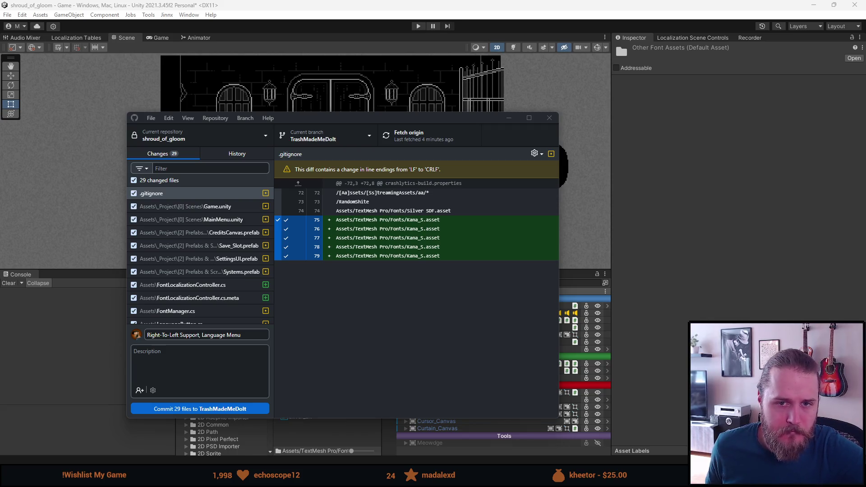
Switch to the browser showing the DevGAMM Awards 2026 page full screen.
{"action": "key", "text": "alt+Tab"}
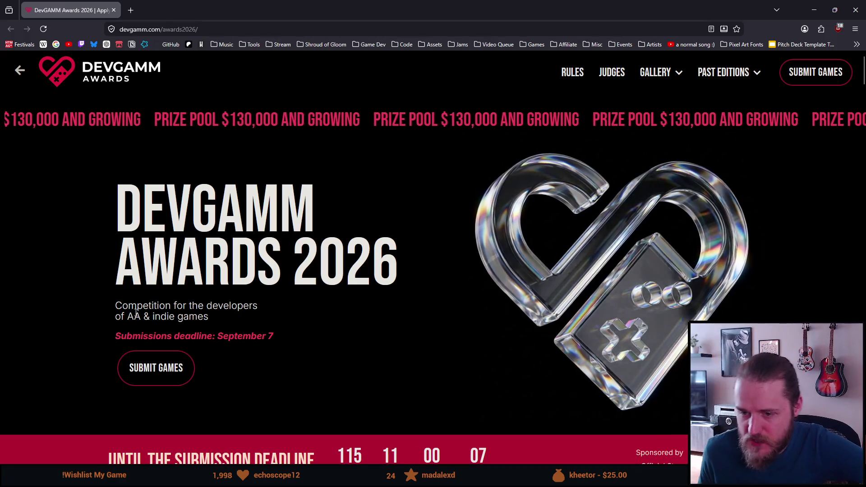
Scroll the DevGAMM Awards 2026 page past the intro and video to the Judges section.
{"action": "scroll", "coordinate": [138, 311], "scroll_direction": "down", "scroll_amount": 3}
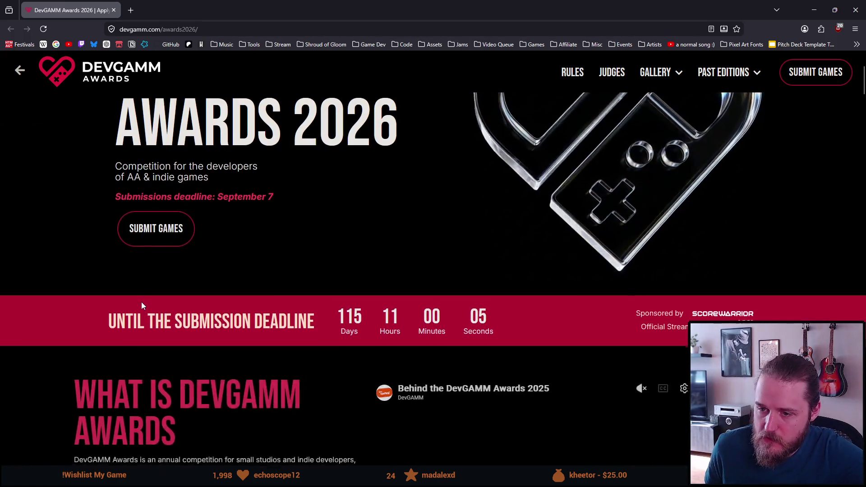
{"action": "scroll", "coordinate": [142, 305], "scroll_direction": "down", "scroll_amount": 2}
{"action": "scroll", "coordinate": [142, 302], "scroll_direction": "down", "scroll_amount": 2}
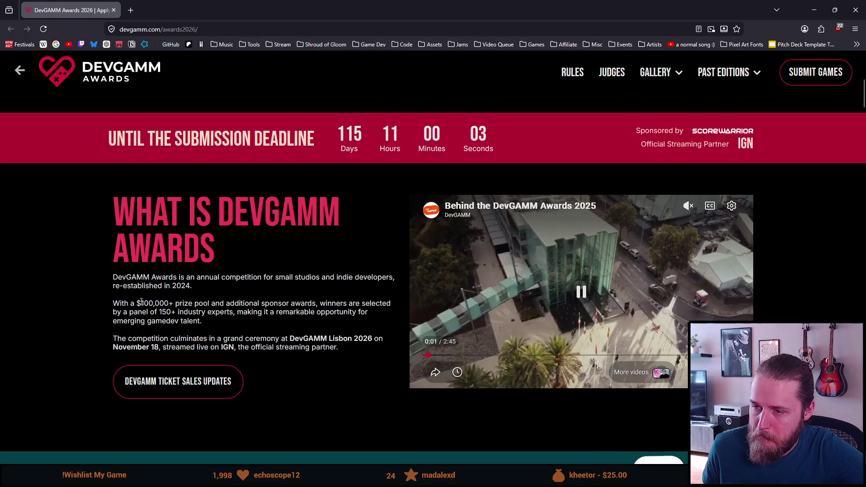
{"action": "scroll", "coordinate": [141, 302], "scroll_direction": "down", "scroll_amount": 1}
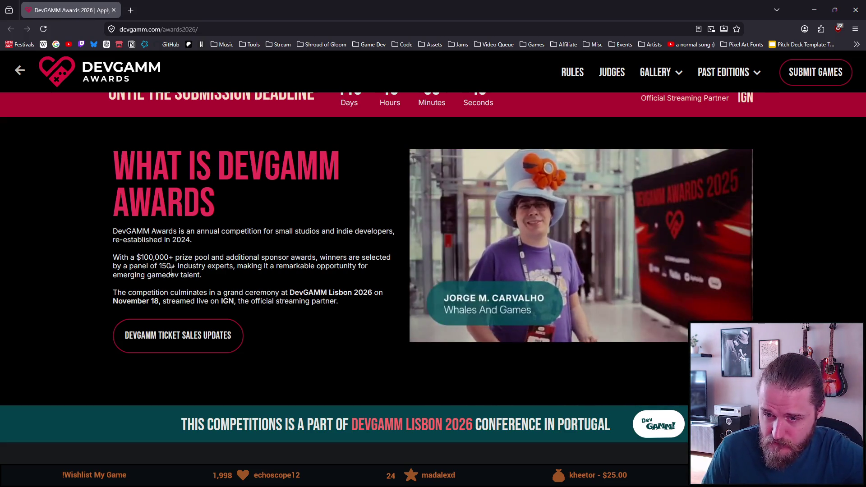
{"action": "scroll", "coordinate": [171, 270], "scroll_direction": "down", "scroll_amount": 1}
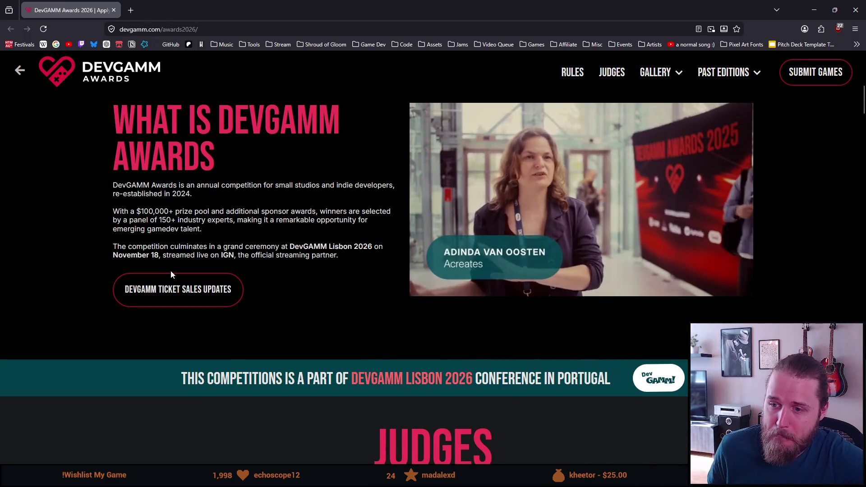
{"action": "scroll", "coordinate": [171, 272], "scroll_direction": "down", "scroll_amount": 1}
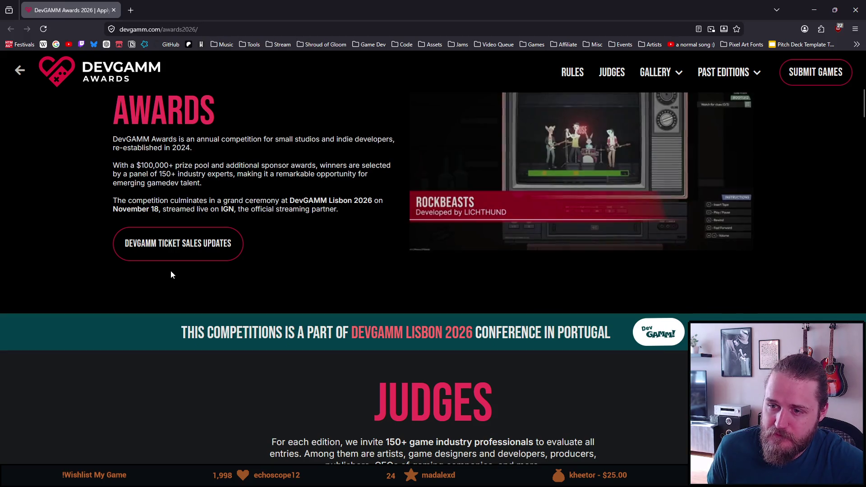
{"action": "scroll", "coordinate": [170, 275], "scroll_direction": "down", "scroll_amount": 1}
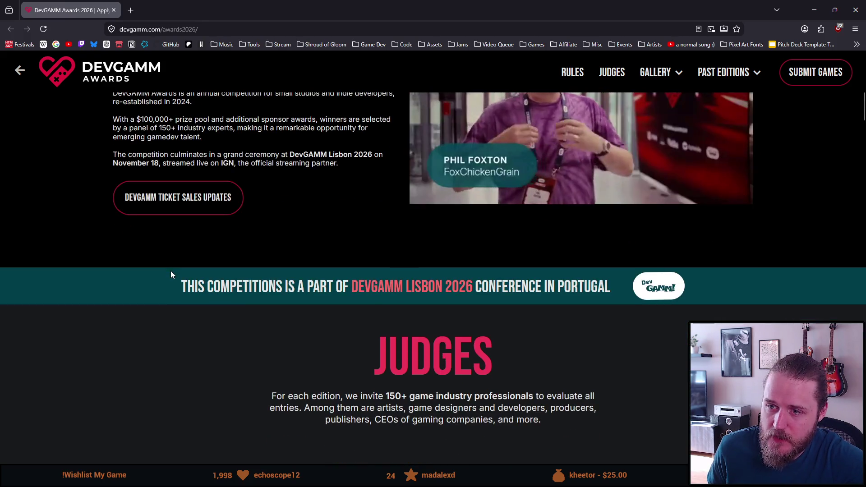
{"action": "scroll", "coordinate": [171, 274], "scroll_direction": "down", "scroll_amount": 1}
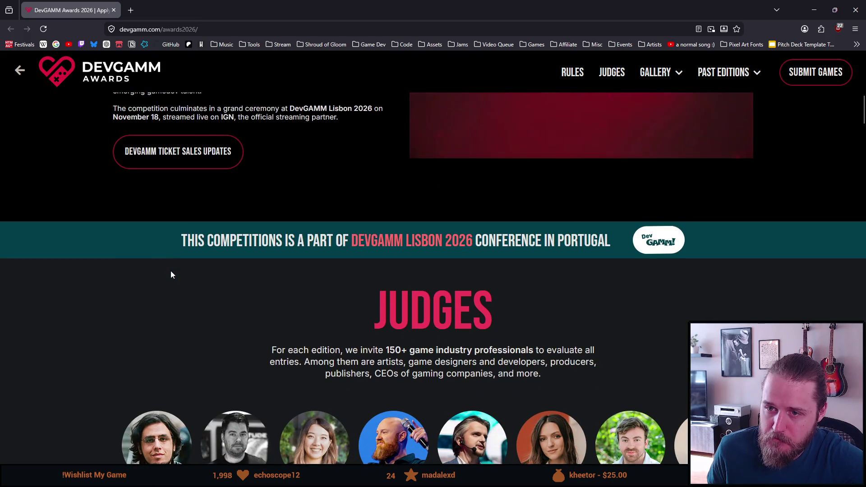
{"action": "scroll", "coordinate": [171, 275], "scroll_direction": "down", "scroll_amount": 1}
{"action": "scroll", "coordinate": [171, 275], "scroll_direction": "down", "scroll_amount": 1}
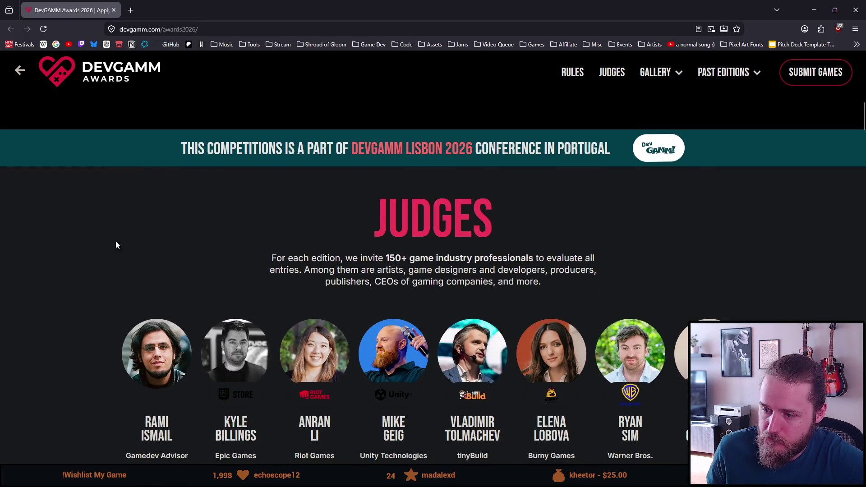
{"action": "scroll", "coordinate": [102, 244], "scroll_direction": "down", "scroll_amount": 1}
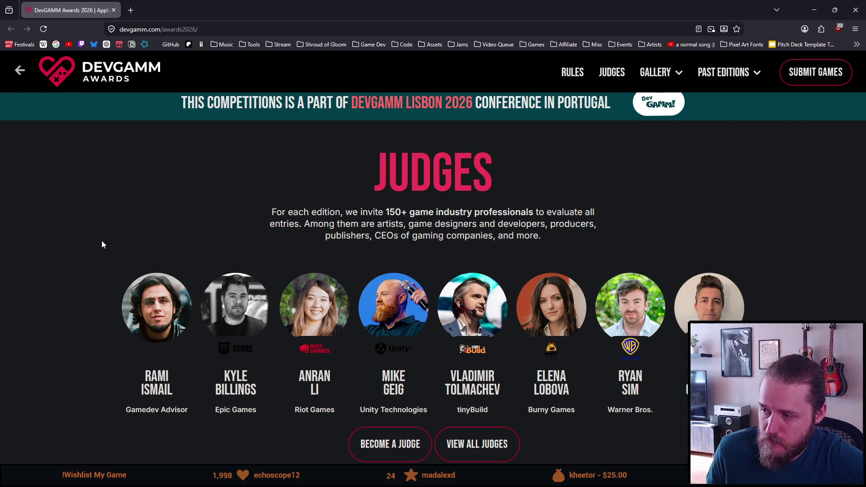
{"action": "scroll", "coordinate": [101, 245], "scroll_direction": "down", "scroll_amount": 1}
{"action": "scroll", "coordinate": [102, 244], "scroll_direction": "down", "scroll_amount": 6}
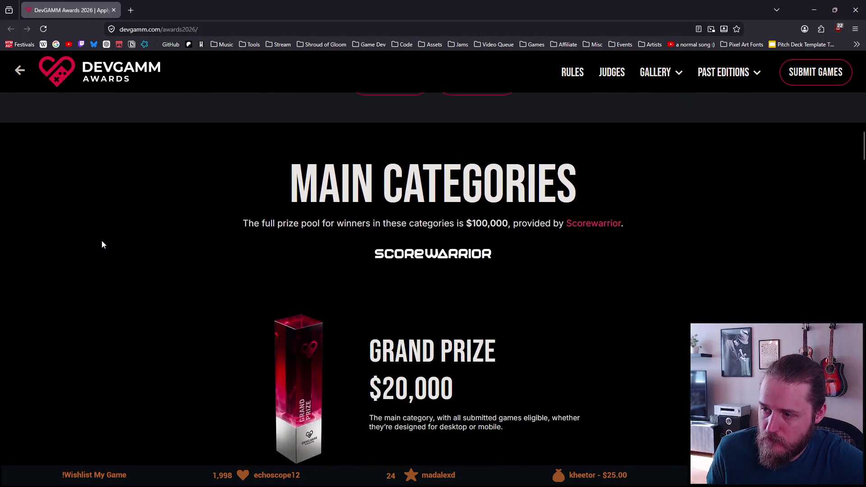
Scroll through the Main and Sponsored Categories down to the Rules section.
{"action": "scroll", "coordinate": [102, 245], "scroll_direction": "down", "scroll_amount": 3}
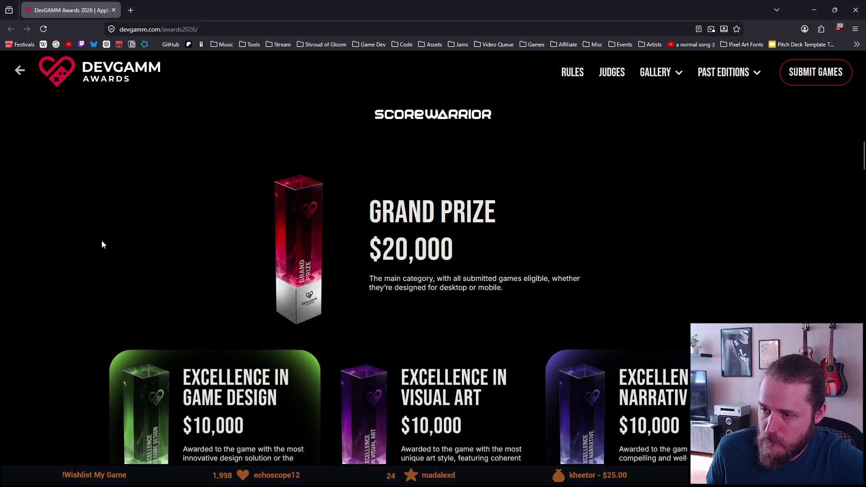
{"action": "scroll", "coordinate": [102, 244], "scroll_direction": "down", "scroll_amount": 1}
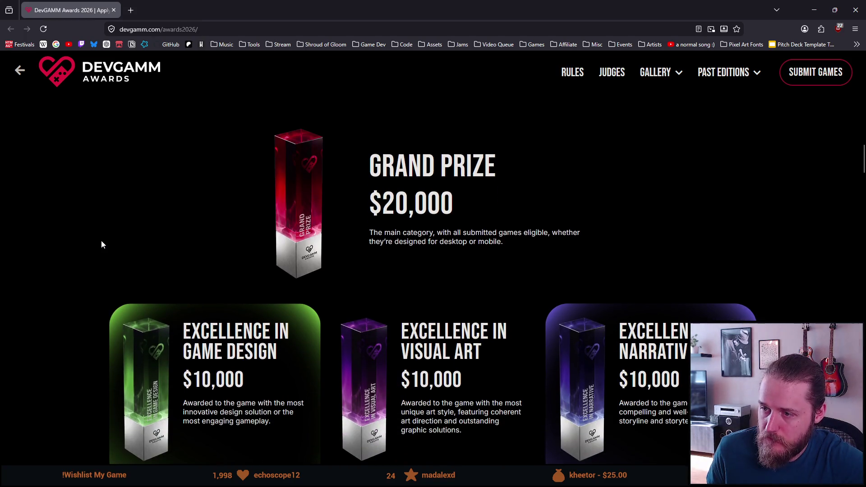
{"action": "scroll", "coordinate": [101, 244], "scroll_direction": "down", "scroll_amount": 2}
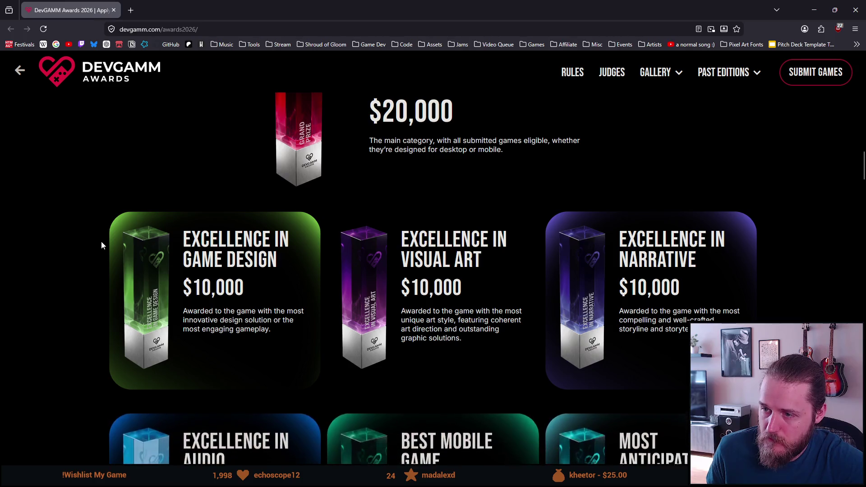
{"action": "scroll", "coordinate": [102, 244], "scroll_direction": "down", "scroll_amount": 1}
{"action": "scroll", "coordinate": [102, 244], "scroll_direction": "down", "scroll_amount": 2}
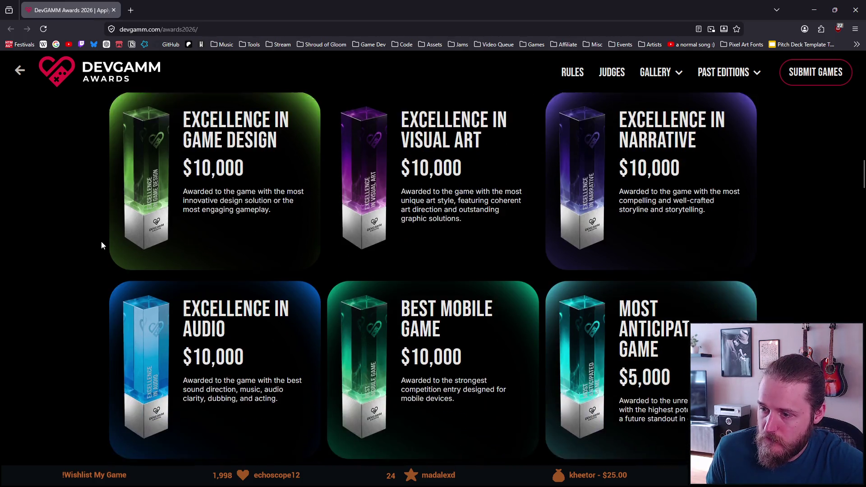
{"action": "scroll", "coordinate": [101, 245], "scroll_direction": "down", "scroll_amount": 3}
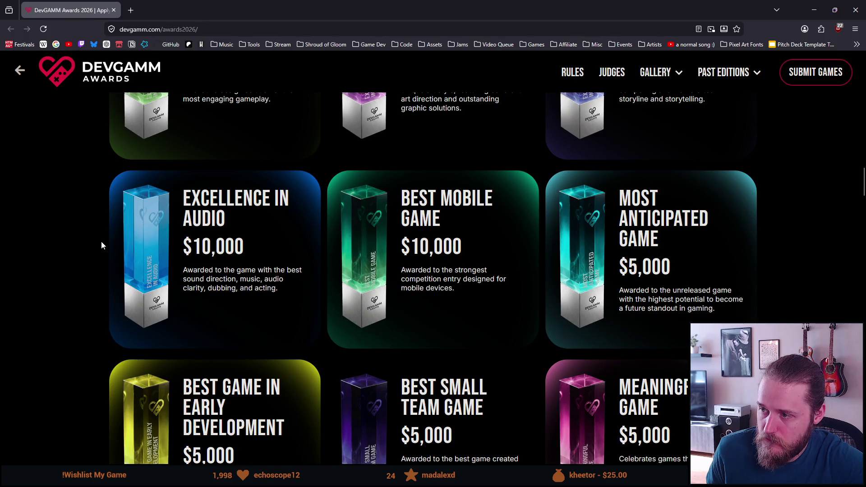
{"action": "scroll", "coordinate": [101, 245], "scroll_direction": "down", "scroll_amount": 2}
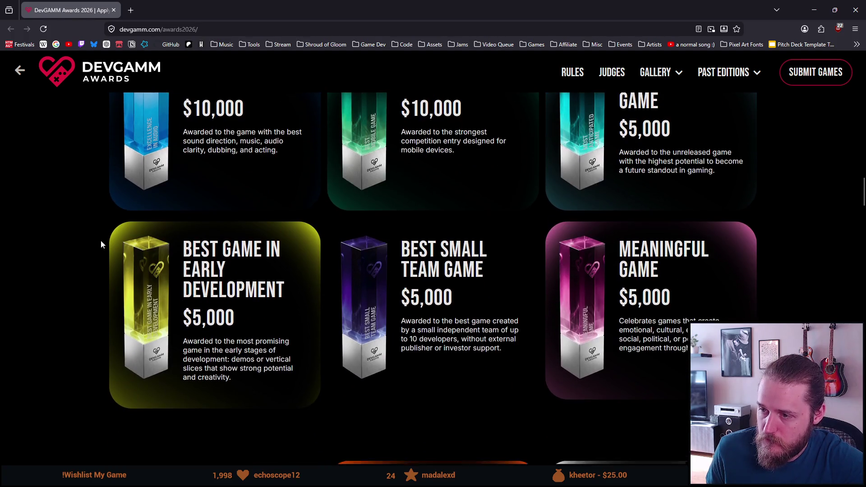
{"action": "scroll", "coordinate": [101, 245], "scroll_direction": "down", "scroll_amount": 2}
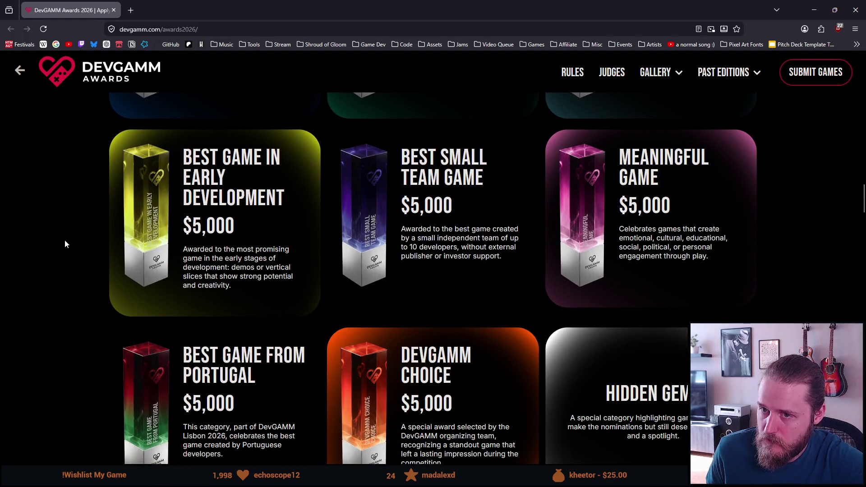
{"action": "scroll", "coordinate": [64, 240], "scroll_direction": "down", "scroll_amount": 1}
{"action": "scroll", "coordinate": [64, 240], "scroll_direction": "down", "scroll_amount": 2}
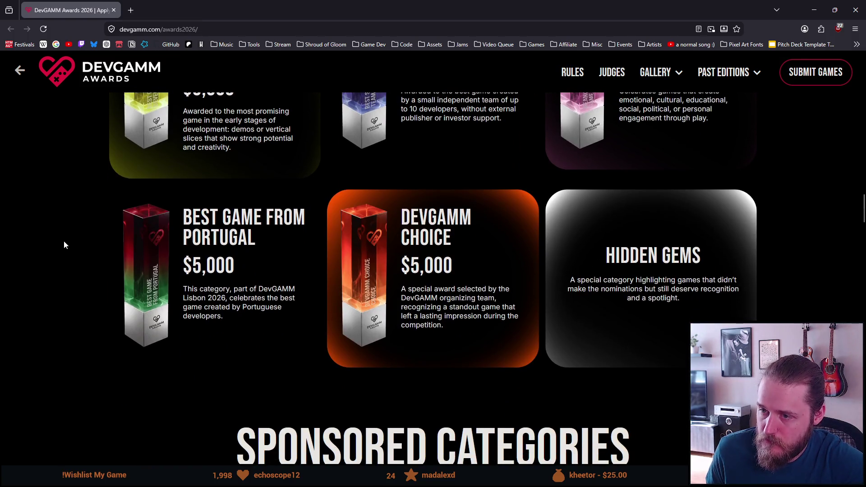
{"action": "scroll", "coordinate": [64, 245], "scroll_direction": "down", "scroll_amount": 1}
{"action": "scroll", "coordinate": [65, 245], "scroll_direction": "down", "scroll_amount": 1}
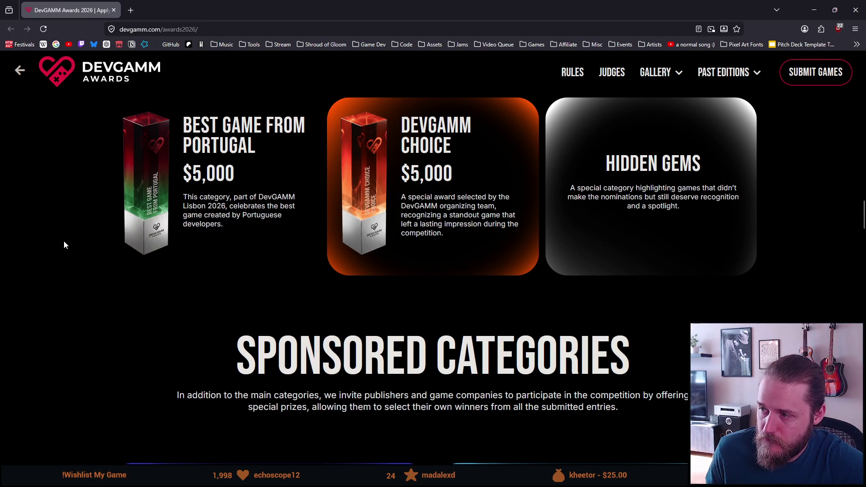
{"action": "scroll", "coordinate": [64, 245], "scroll_direction": "down", "scroll_amount": 8}
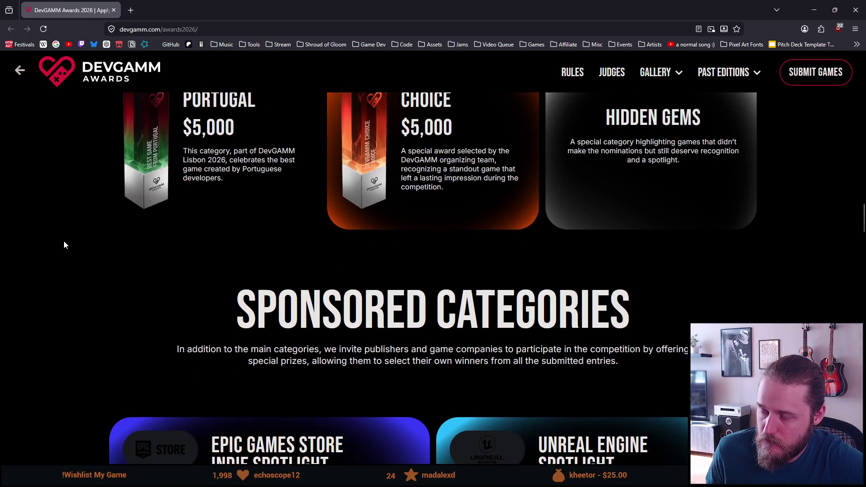
{"action": "scroll", "coordinate": [64, 240], "scroll_direction": "down", "scroll_amount": 2}
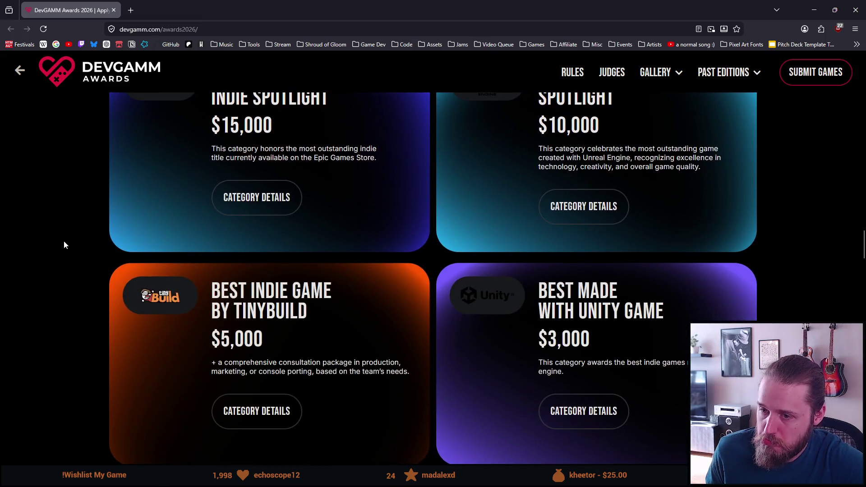
{"action": "scroll", "coordinate": [64, 241], "scroll_direction": "down", "scroll_amount": 10}
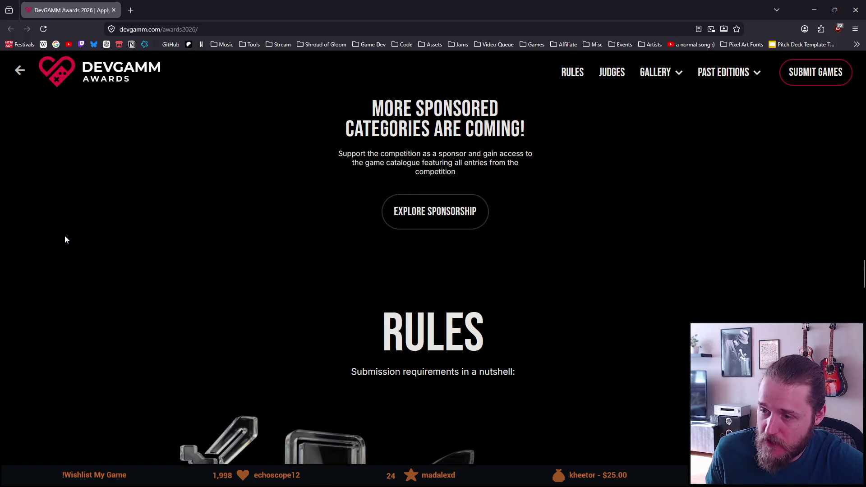
{"action": "scroll", "coordinate": [58, 232], "scroll_direction": "down", "scroll_amount": 2}
{"action": "scroll", "coordinate": [56, 232], "scroll_direction": "down", "scroll_amount": 2}
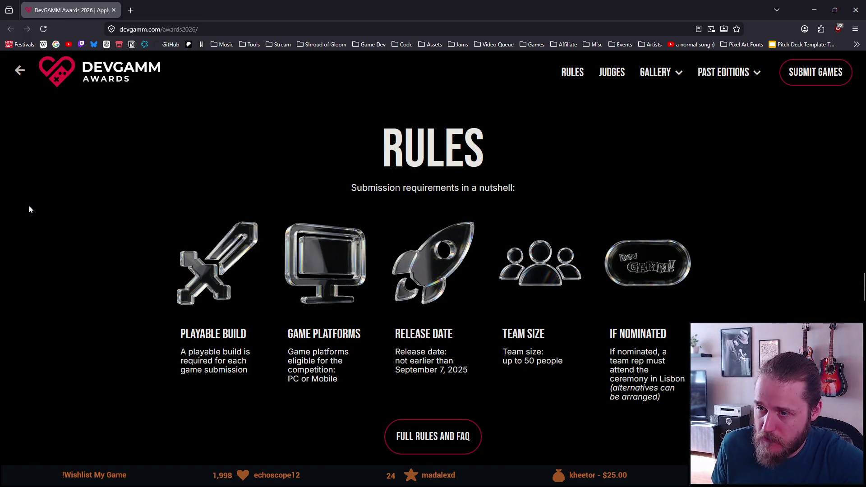
{"action": "scroll", "coordinate": [31, 215], "scroll_direction": "down", "scroll_amount": 1}
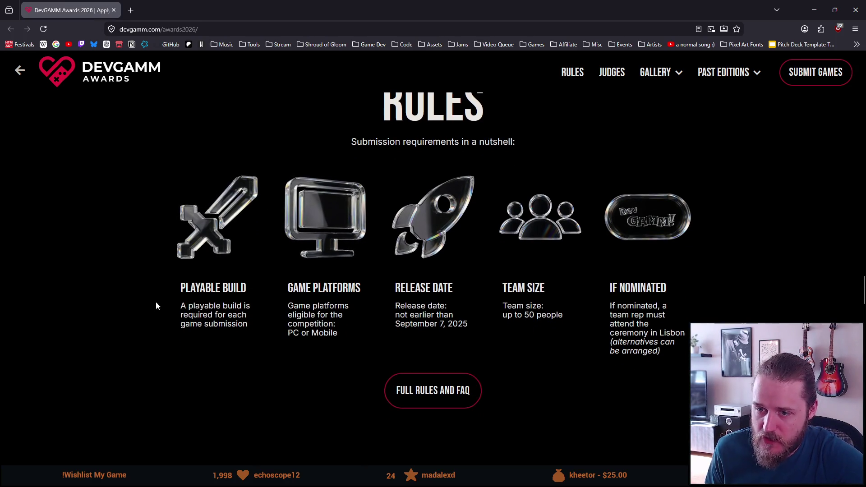
{"action": "left_click_drag", "start_coordinate": [182, 289], "coordinate": [249, 298]}
{"action": "mouse_move", "coordinate": [188, 307]}
{"action": "left_mouse_down"}
{"action": "mouse_move", "coordinate": [239, 307]}
{"action": "mouse_move", "coordinate": [248, 323]}
{"action": "mouse_move", "coordinate": [177, 320]}
{"action": "mouse_move", "coordinate": [208, 327]}
{"action": "mouse_move", "coordinate": [173, 311]}
{"action": "mouse_move", "coordinate": [166, 297]}
{"action": "left_mouse_up"}
{"action": "left_click", "coordinate": [259, 329]}
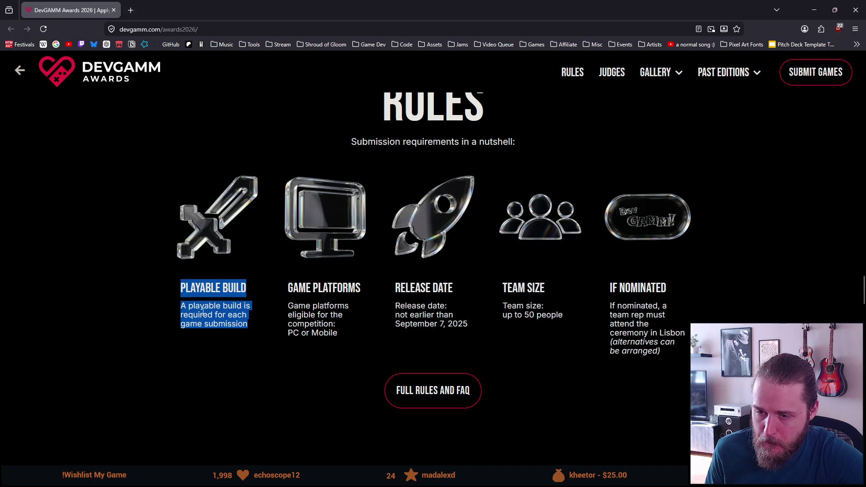
{"action": "left_click", "coordinate": [301, 314]}
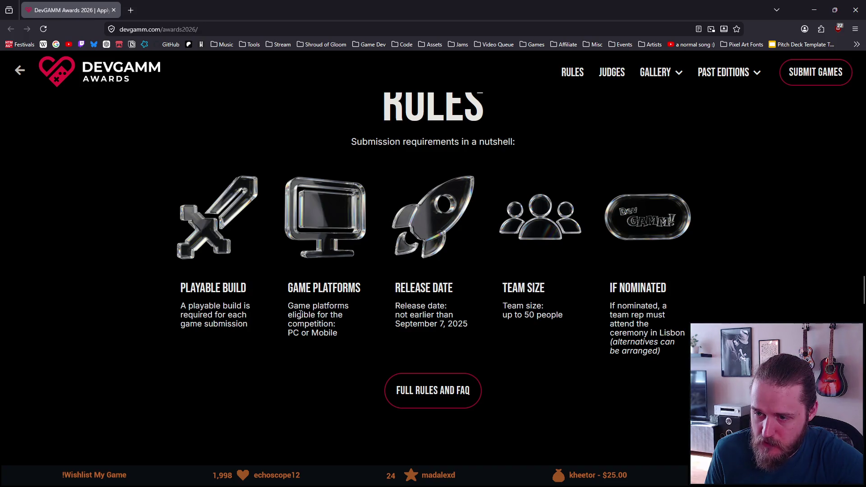
{"action": "mouse_move", "coordinate": [301, 314]}
{"action": "left_mouse_down"}
{"action": "mouse_move", "coordinate": [333, 317]}
{"action": "mouse_move", "coordinate": [331, 325]}
{"action": "left_mouse_up"}
{"action": "left_click", "coordinate": [305, 330]}
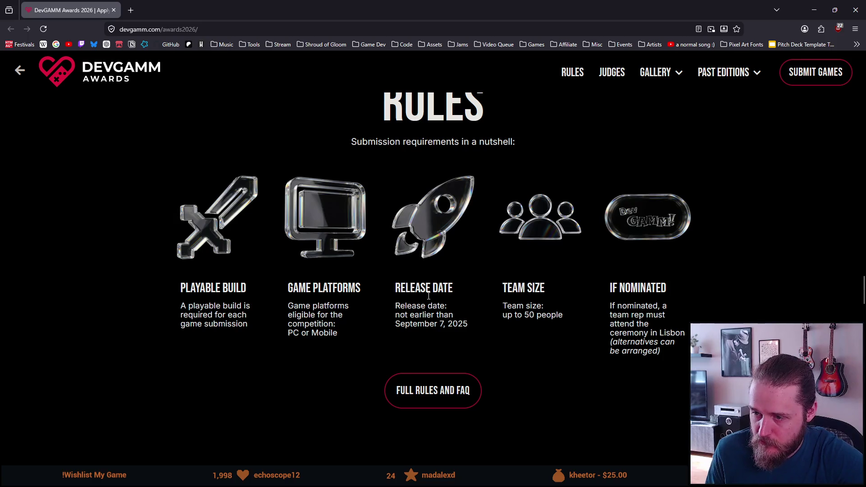
{"action": "mouse_move", "coordinate": [396, 316]}
{"action": "left_mouse_down"}
{"action": "mouse_move", "coordinate": [445, 317]}
{"action": "mouse_move", "coordinate": [431, 326]}
{"action": "mouse_move", "coordinate": [444, 326]}
{"action": "left_mouse_up"}
{"action": "double_click", "coordinate": [453, 325]}
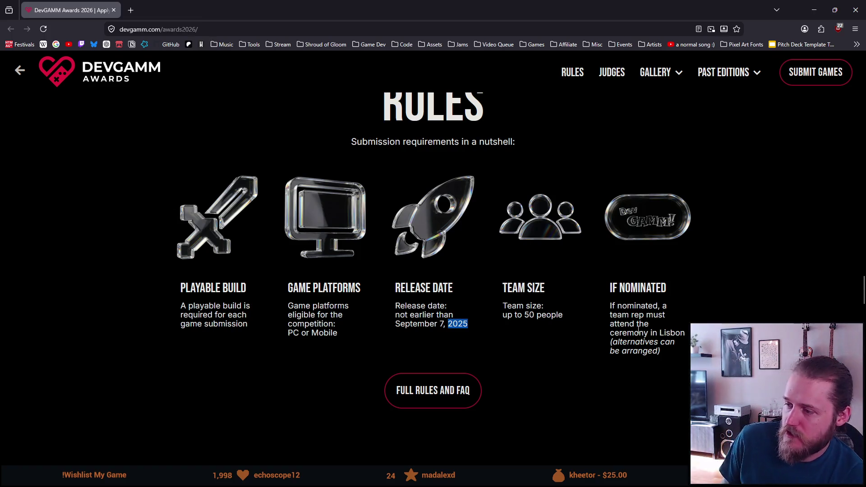
{"action": "double_click", "coordinate": [636, 307]}
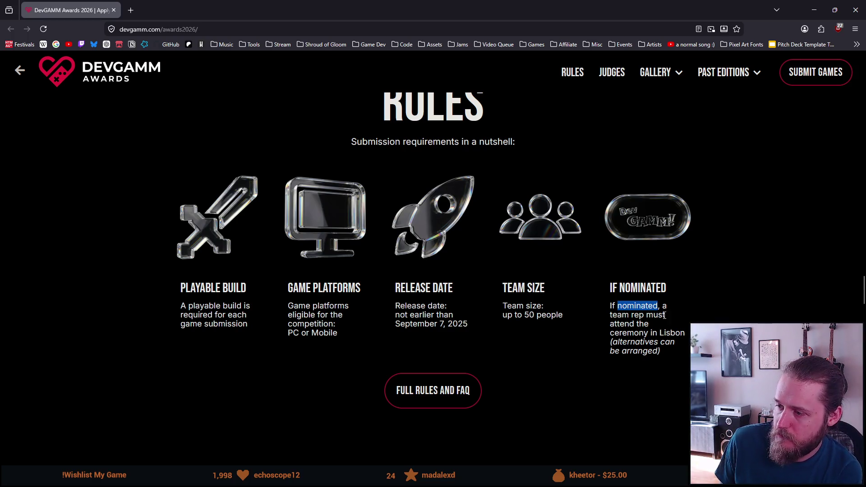
{"action": "double_click", "coordinate": [632, 324]}
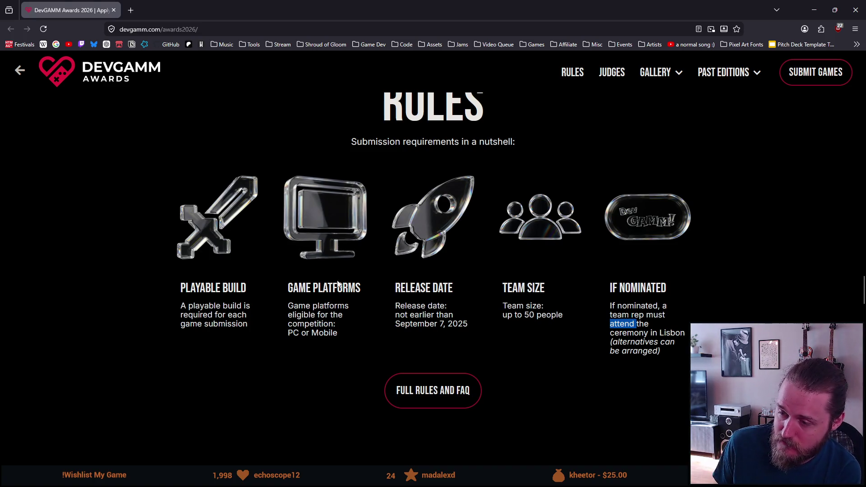
Read through the page's rules, timeline, past winners and team sections.
{"action": "scroll", "coordinate": [336, 285], "scroll_direction": "down", "scroll_amount": 3}
{"action": "scroll", "coordinate": [336, 281], "scroll_direction": "down", "scroll_amount": 4}
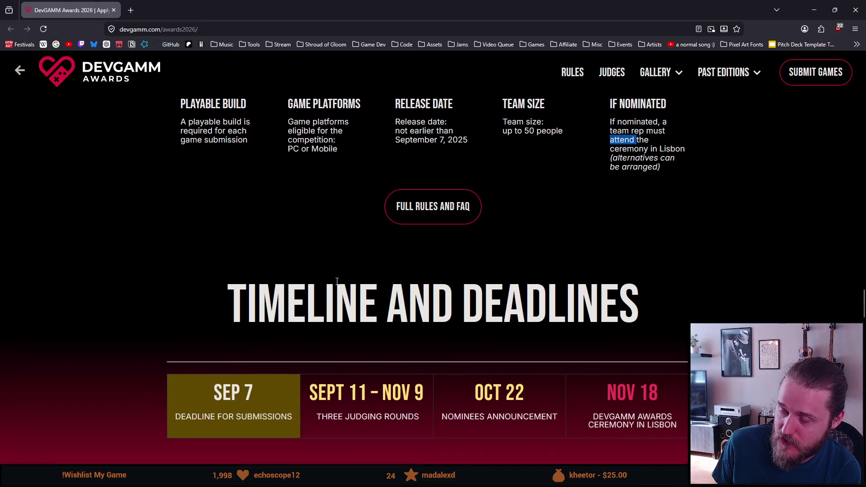
{"action": "scroll", "coordinate": [337, 281], "scroll_direction": "up", "scroll_amount": 2}
{"action": "scroll", "coordinate": [337, 281], "scroll_direction": "up", "scroll_amount": 2}
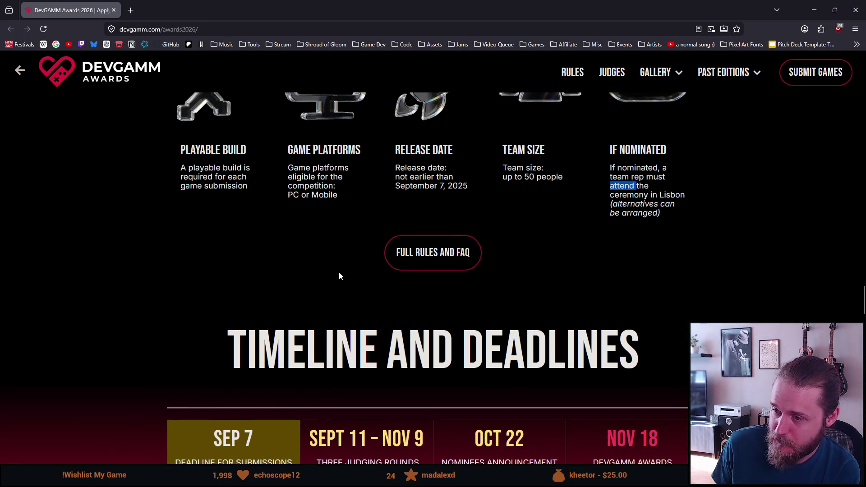
{"action": "scroll", "coordinate": [339, 272], "scroll_direction": "down", "scroll_amount": 2}
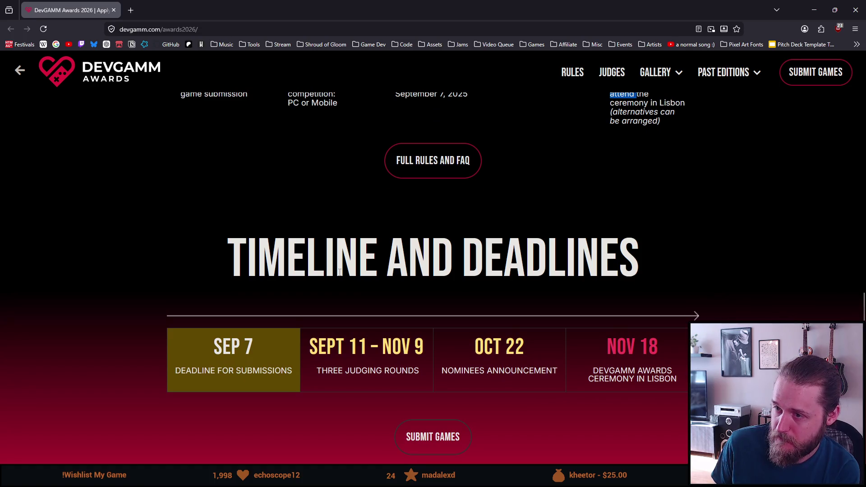
{"action": "scroll", "coordinate": [339, 273], "scroll_direction": "down", "scroll_amount": 2}
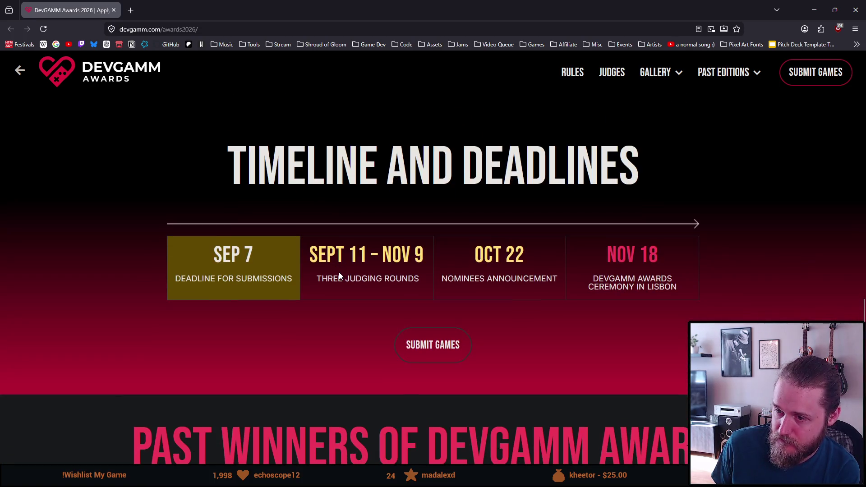
{"action": "scroll", "coordinate": [339, 276], "scroll_direction": "down", "scroll_amount": 1}
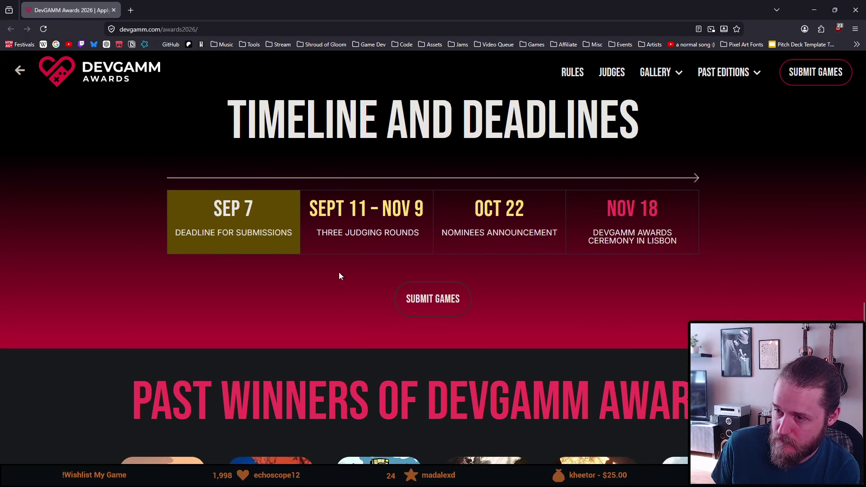
{"action": "scroll", "coordinate": [339, 276], "scroll_direction": "down", "scroll_amount": 7}
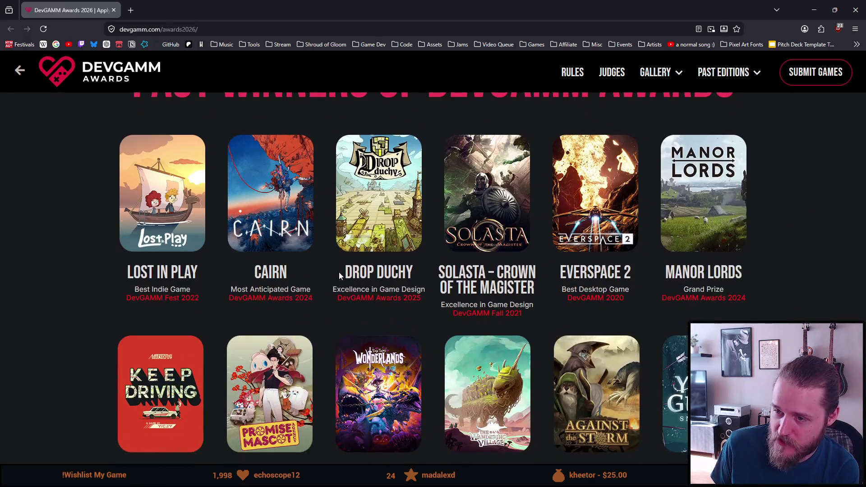
{"action": "scroll", "coordinate": [180, 266], "scroll_direction": "up", "scroll_amount": 1}
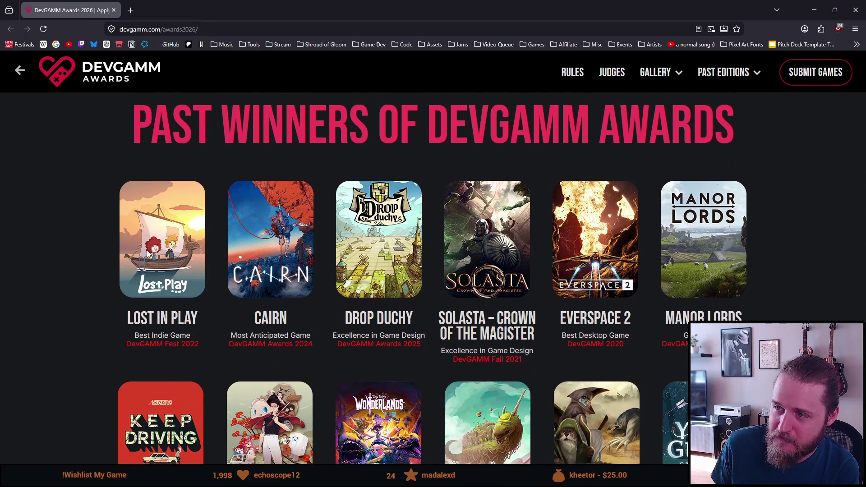
{"action": "scroll", "coordinate": [109, 246], "scroll_direction": "down", "scroll_amount": 2}
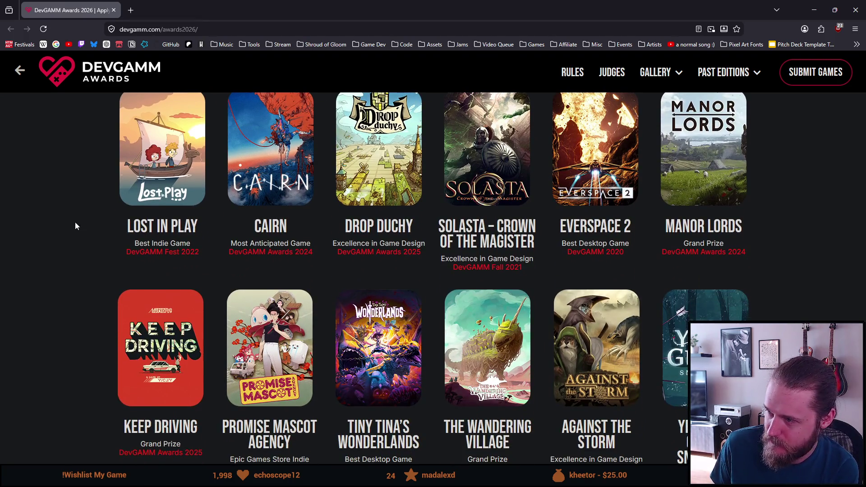
{"action": "scroll", "coordinate": [89, 229], "scroll_direction": "down", "scroll_amount": 2}
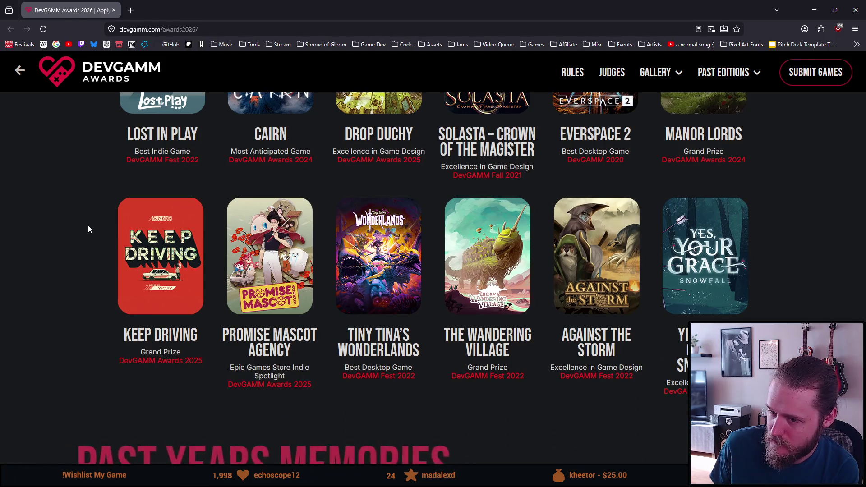
{"action": "scroll", "coordinate": [89, 229], "scroll_direction": "down", "scroll_amount": 5}
{"action": "scroll", "coordinate": [89, 230], "scroll_direction": "down", "scroll_amount": 10}
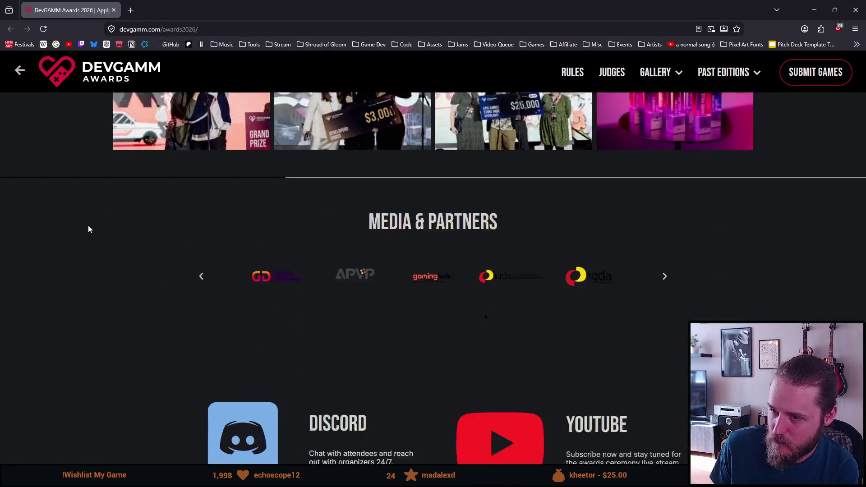
{"action": "scroll", "coordinate": [89, 229], "scroll_direction": "down", "scroll_amount": 5}
{"action": "scroll", "coordinate": [89, 230], "scroll_direction": "up", "scroll_amount": 6}
{"action": "scroll", "coordinate": [89, 229], "scroll_direction": "down", "scroll_amount": 9}
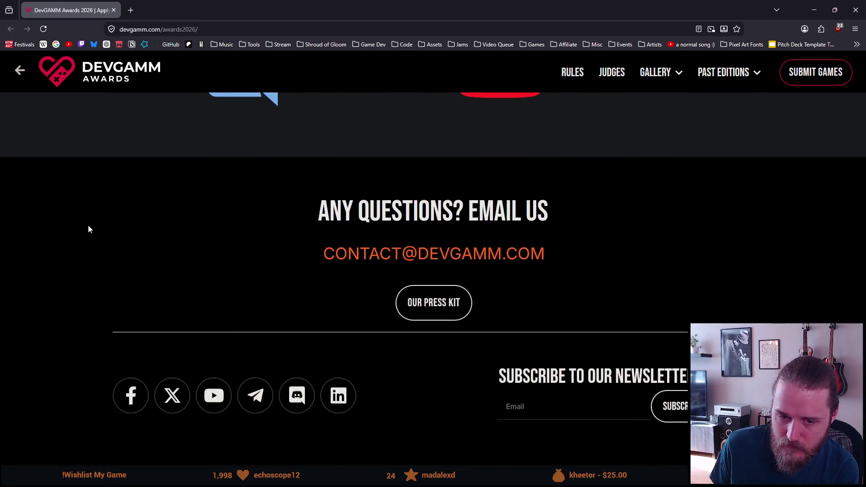
{"action": "scroll", "coordinate": [87, 230], "scroll_direction": "down", "scroll_amount": 2}
{"action": "scroll", "coordinate": [86, 232], "scroll_direction": "up", "scroll_amount": 11}
{"action": "scroll", "coordinate": [83, 234], "scroll_direction": "down", "scroll_amount": 15}
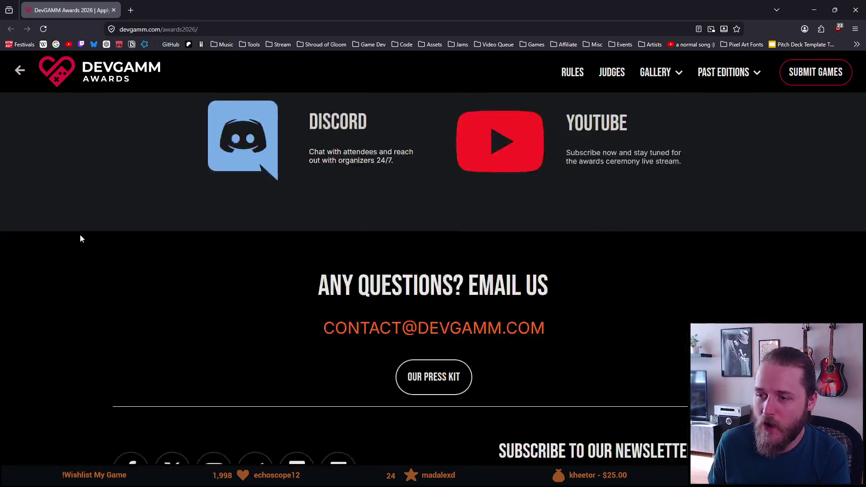
{"action": "scroll", "coordinate": [80, 234], "scroll_direction": "down", "scroll_amount": 2}
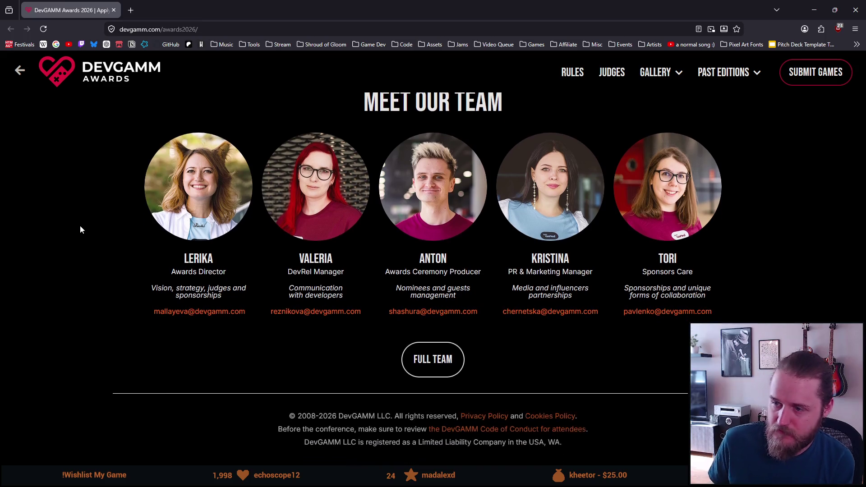
{"action": "scroll", "coordinate": [80, 225], "scroll_direction": "up", "scroll_amount": 7}
{"action": "scroll", "coordinate": [81, 230], "scroll_direction": "up", "scroll_amount": 15}
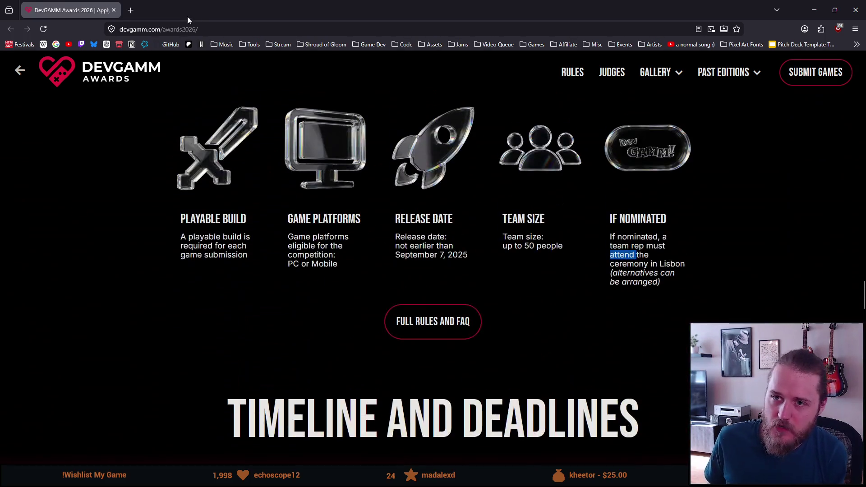
Bookmark the DevGAMM Awards 2026 page, then move GitHub Desktop aside.
{"action": "left_click", "coordinate": [181, 28]}
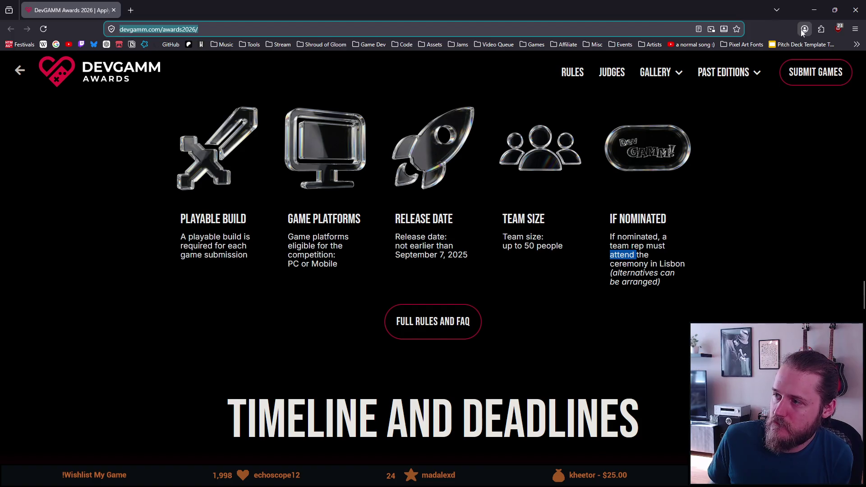
{"action": "left_click", "coordinate": [736, 29]}
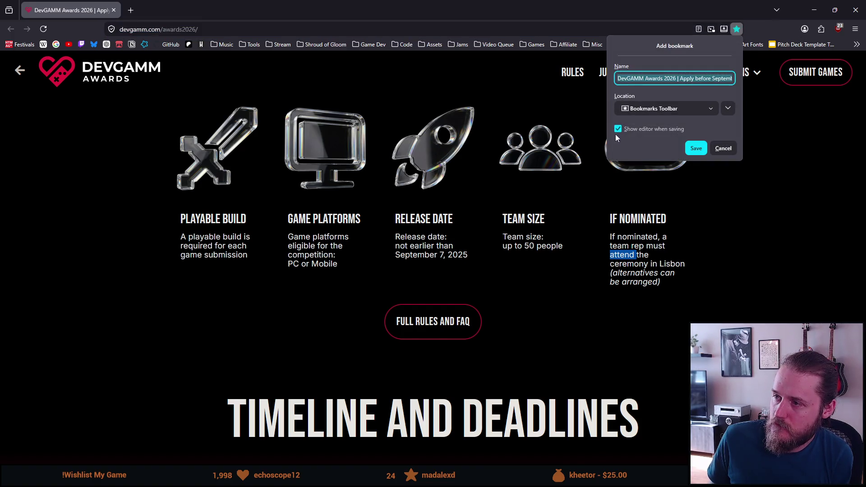
{"action": "left_click", "coordinate": [689, 152]}
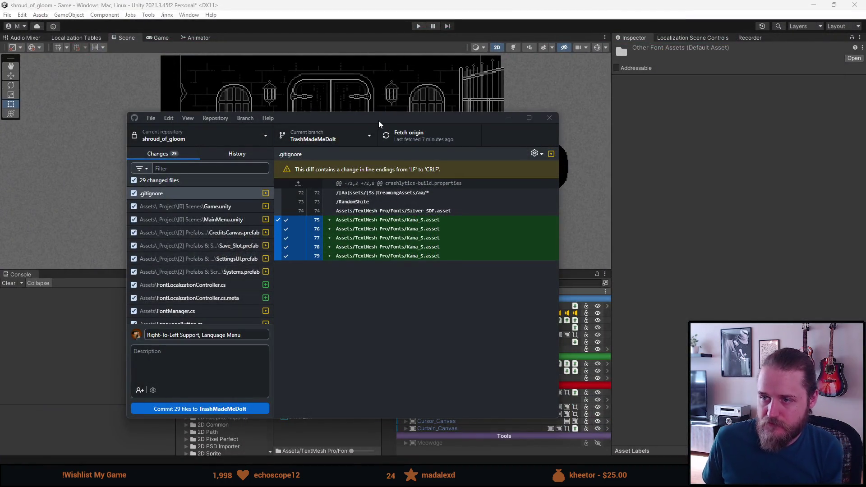
{"action": "left_click_drag", "start_coordinate": [384, 119], "coordinate": [518, 105]}
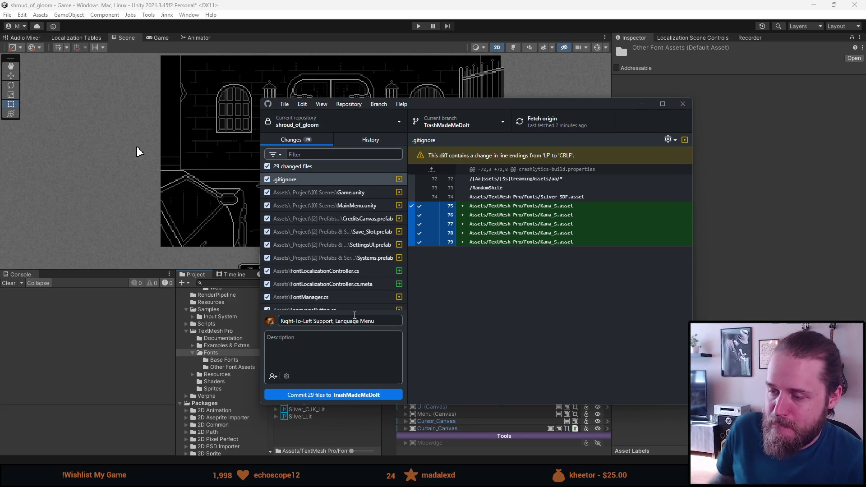
{"action": "scroll", "coordinate": [338, 246], "scroll_direction": "down", "scroll_amount": 5}
{"action": "scroll", "coordinate": [337, 246], "scroll_direction": "down", "scroll_amount": 1}
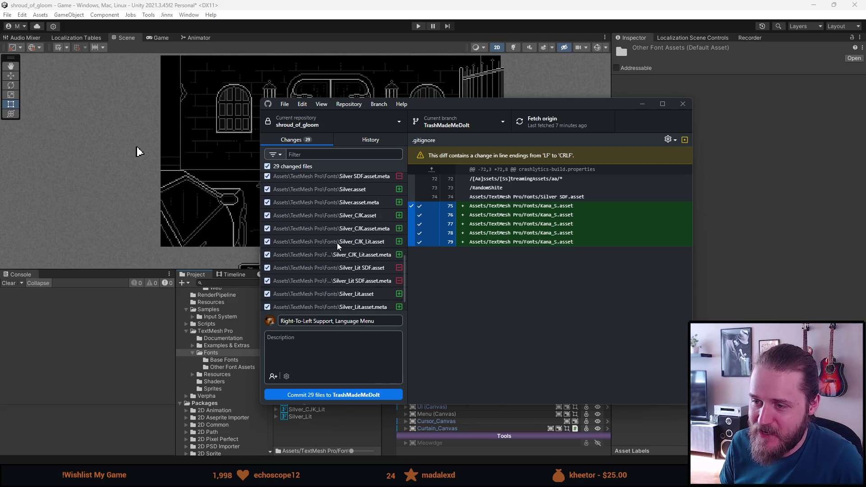
{"action": "scroll", "coordinate": [337, 244], "scroll_direction": "up", "scroll_amount": 4}
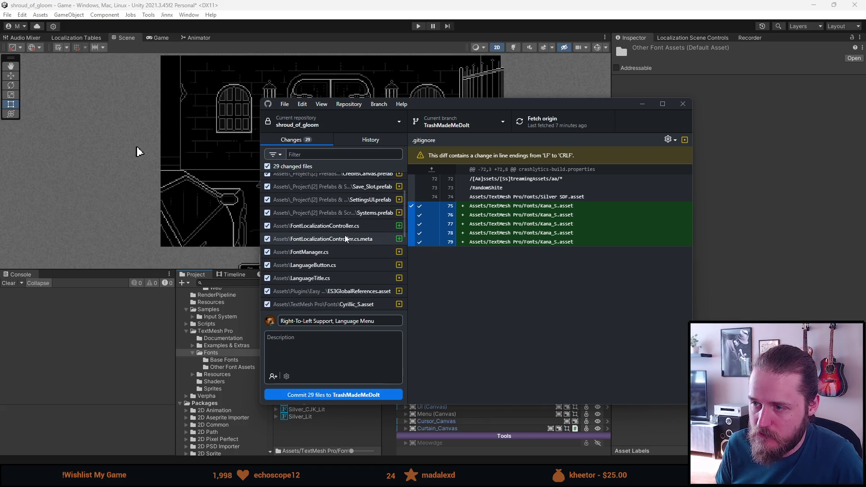
{"action": "scroll", "coordinate": [345, 239], "scroll_direction": "down", "scroll_amount": 3}
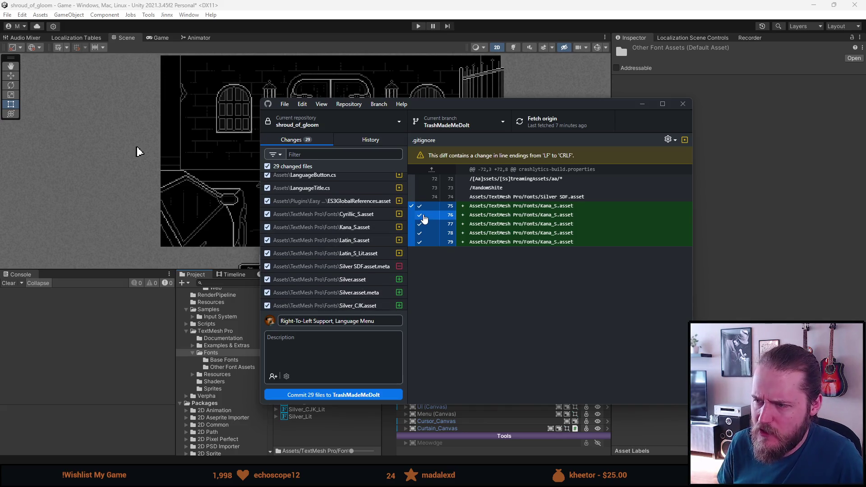
{"action": "left_click", "coordinate": [353, 395]}
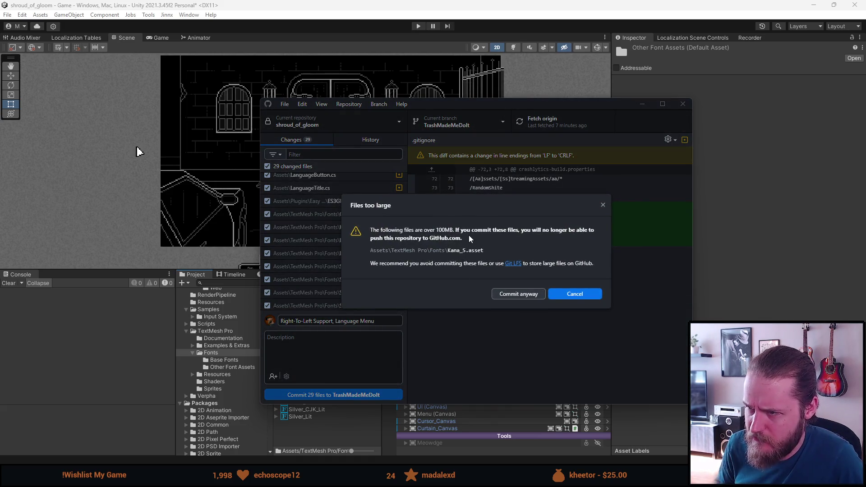
{"action": "left_click", "coordinate": [603, 205]}
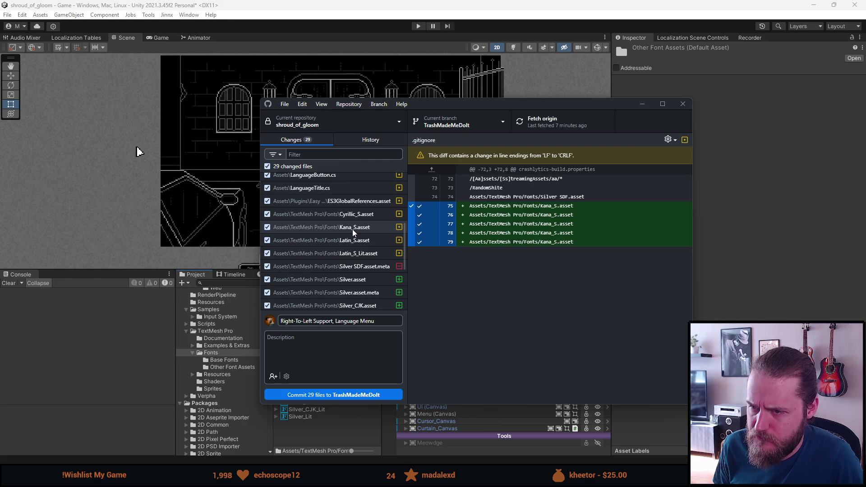
{"action": "right_click", "coordinate": [354, 232]}
Add /Assets/TextMesh Pro/Fonts to .gitignore and review the .gitignore diff.
{"action": "mouse_move", "coordinate": [385, 280]}
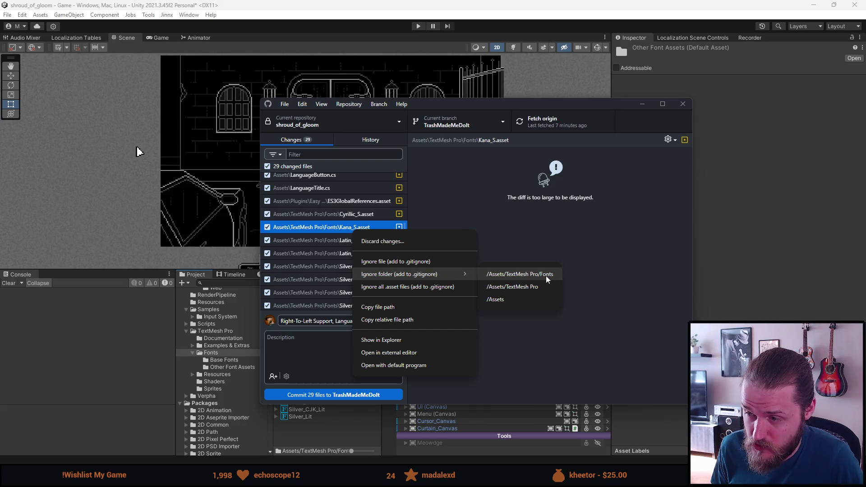
{"action": "left_click", "coordinate": [548, 280]}
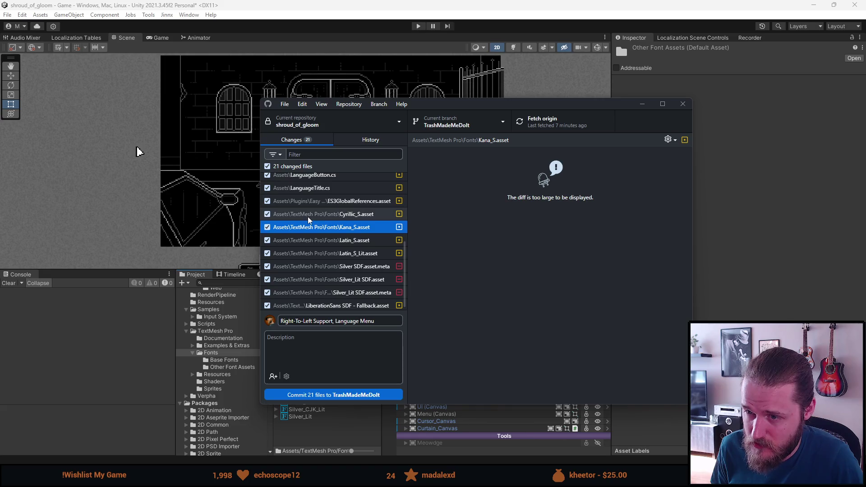
{"action": "left_click", "coordinate": [323, 180]}
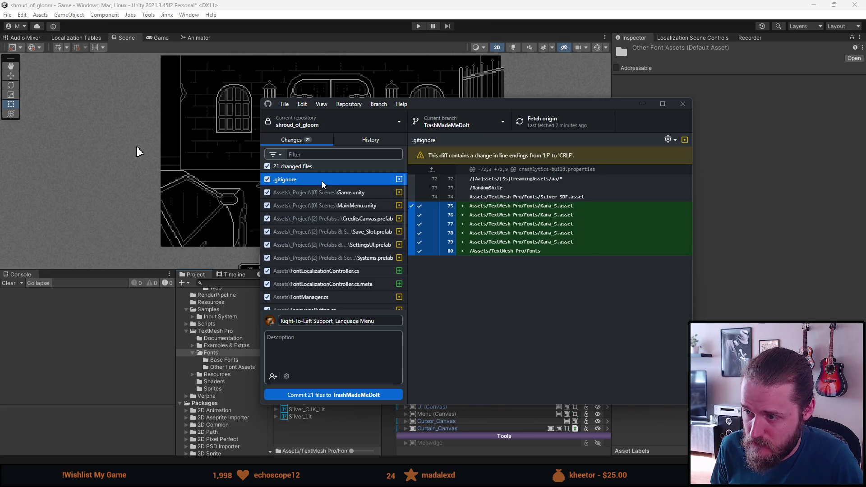
{"action": "scroll", "coordinate": [324, 243], "scroll_direction": "down", "scroll_amount": 3}
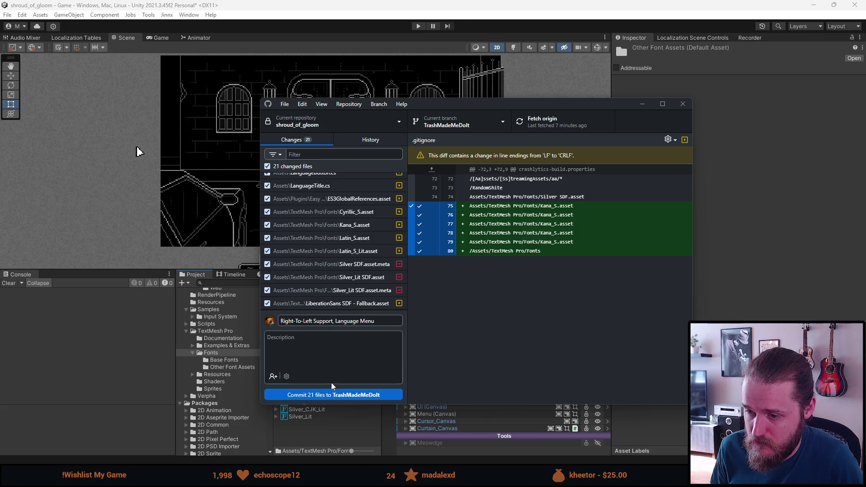
Attempt committing the 21 files, dismiss the too-large warning, and close GitHub Desktop.
{"action": "left_click", "coordinate": [332, 394]}
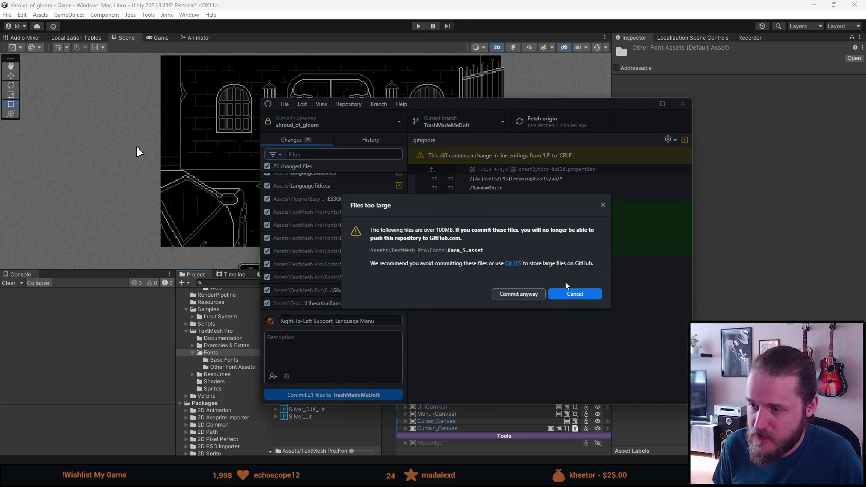
{"action": "left_click", "coordinate": [603, 205]}
{"action": "left_click", "coordinate": [682, 104]}
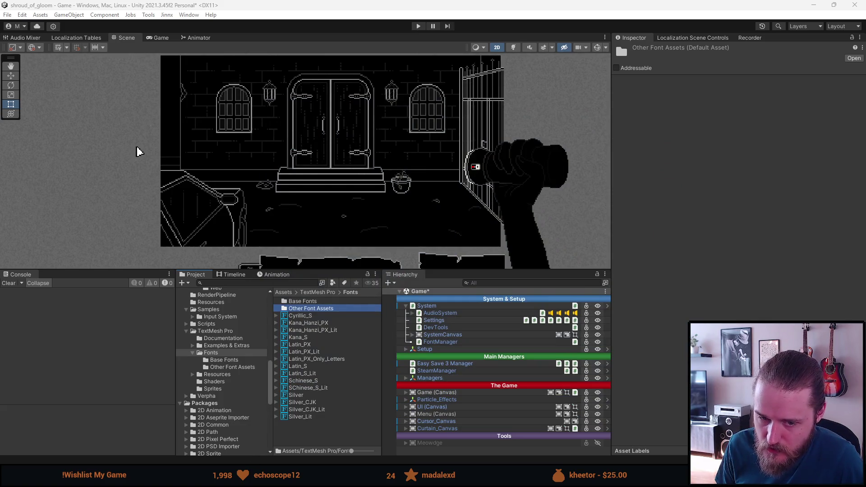
Enter 'RTL Support, Language Menu' as the commit summary and attempt committing 21 files.
{"action": "key", "text": "alt+Tab"}
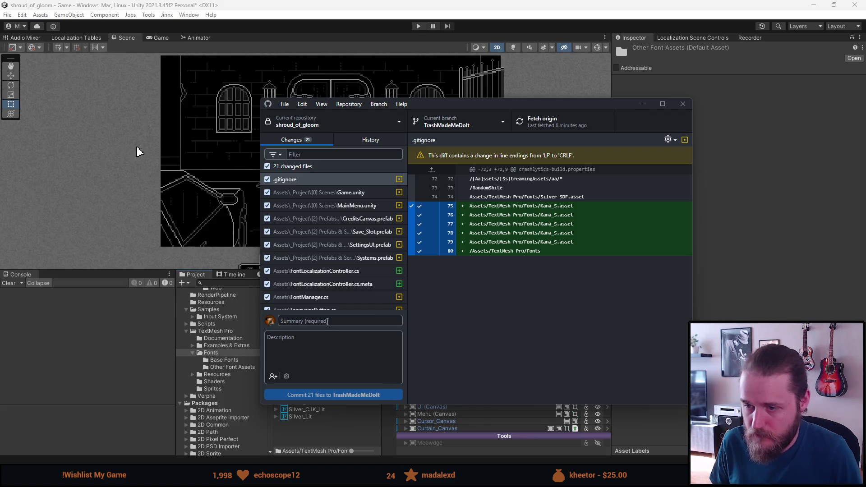
{"action": "left_click", "coordinate": [327, 322]}
{"action": "type", "text": "eqs"}
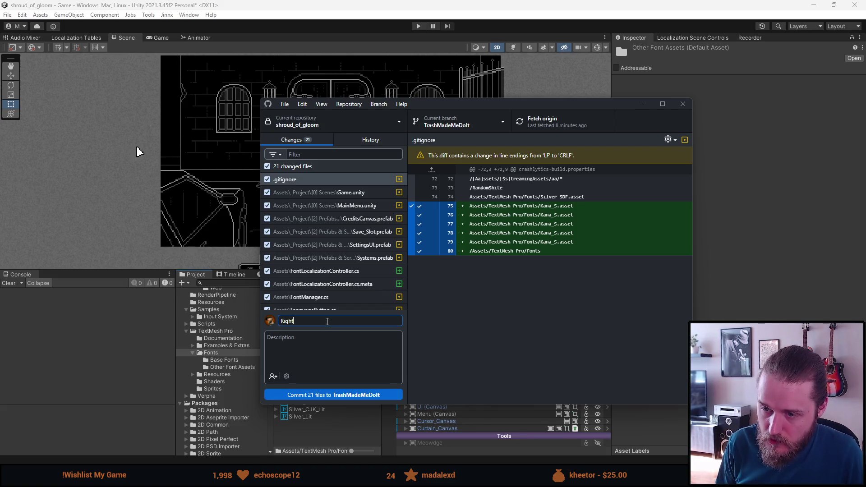
{"action": "key", "text": "BackSpace"}
{"action": "key", "text": "BackSpace"}
{"action": "key", "text": "BackSpace"}
{"action": "type", "text": "RTL Suppor"}
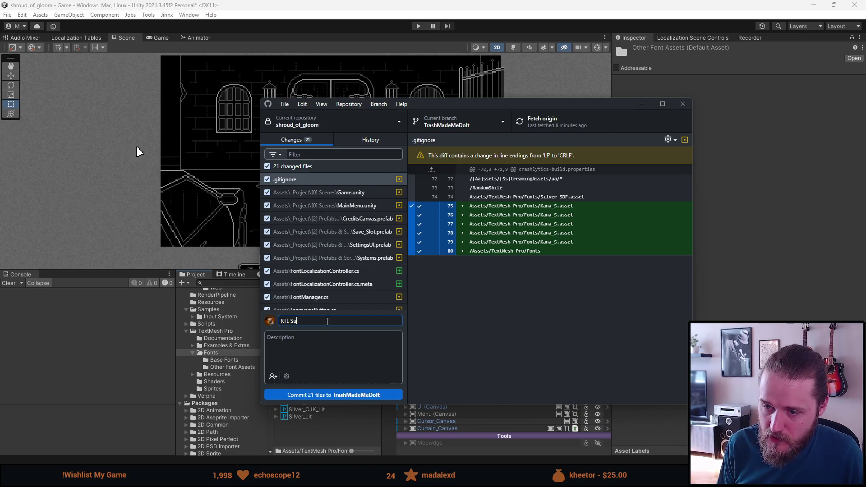
{"action": "type", "text": "t, Language Menu"}
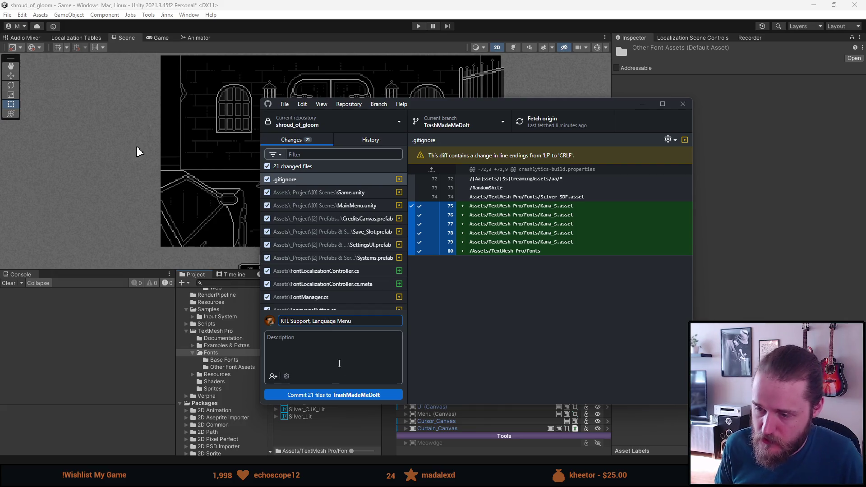
{"action": "left_click", "coordinate": [334, 394]}
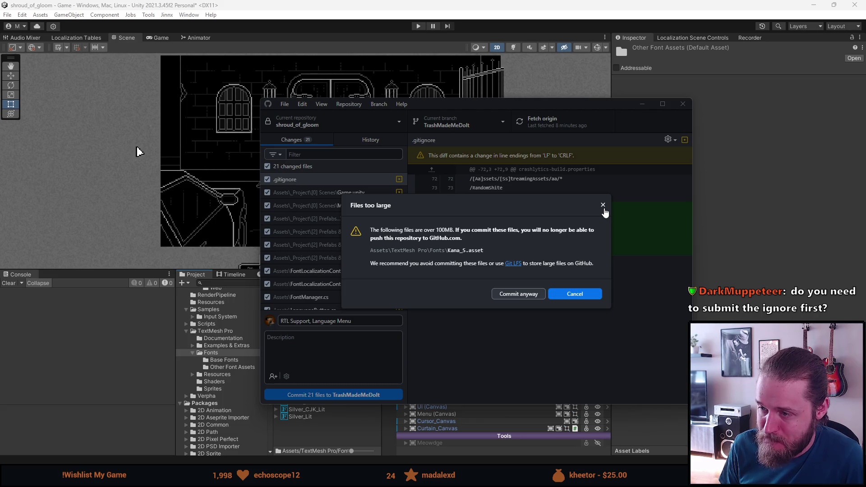
Retry the commit with .gitignore excluded, then included, dismissing each too-large warning.
{"action": "left_click", "coordinate": [603, 206]}
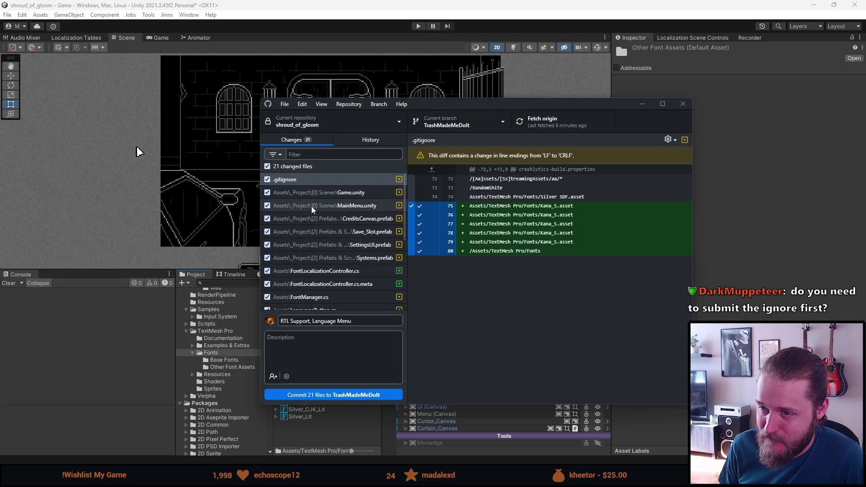
{"action": "scroll", "coordinate": [339, 284], "scroll_direction": "down", "scroll_amount": 5}
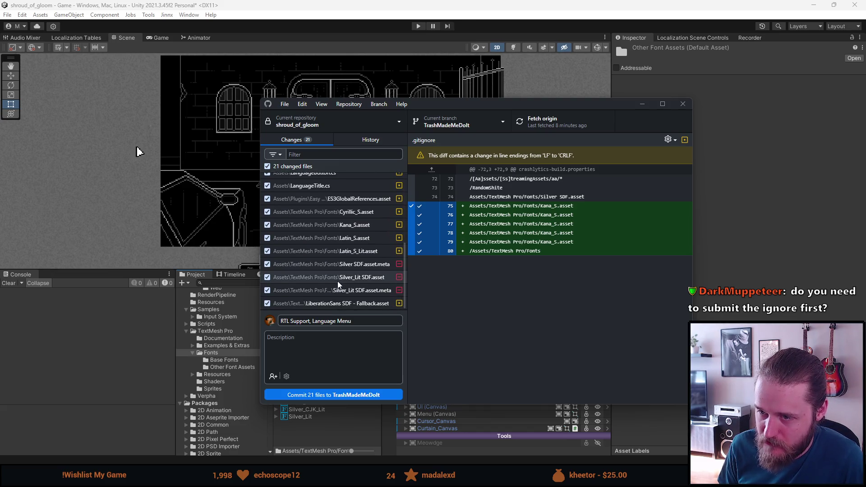
{"action": "scroll", "coordinate": [339, 284], "scroll_direction": "up", "scroll_amount": 2}
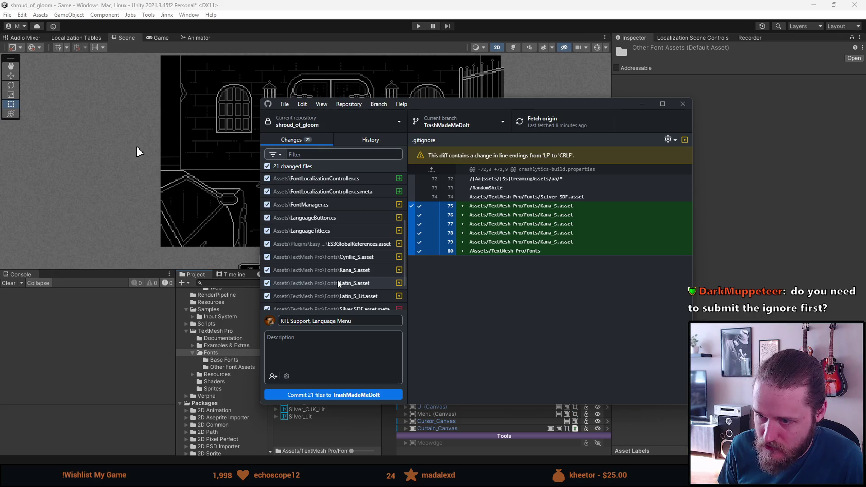
{"action": "scroll", "coordinate": [340, 284], "scroll_direction": "down", "scroll_amount": 2}
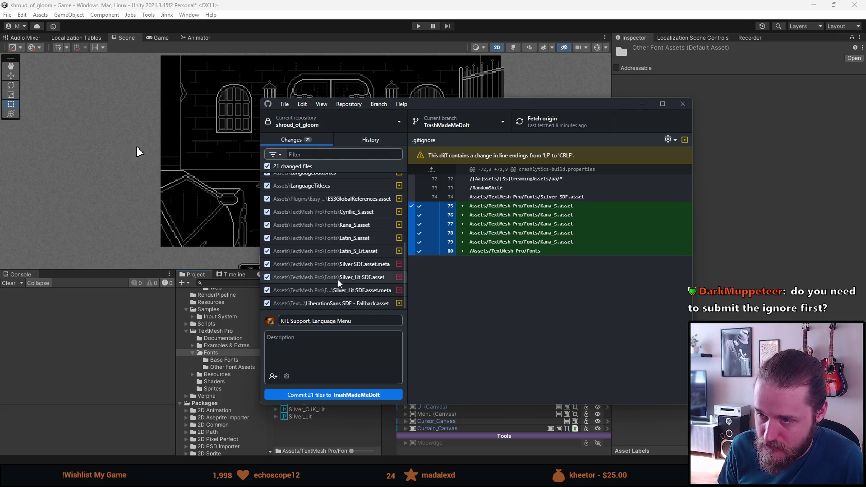
{"action": "scroll", "coordinate": [338, 280], "scroll_direction": "up", "scroll_amount": 6}
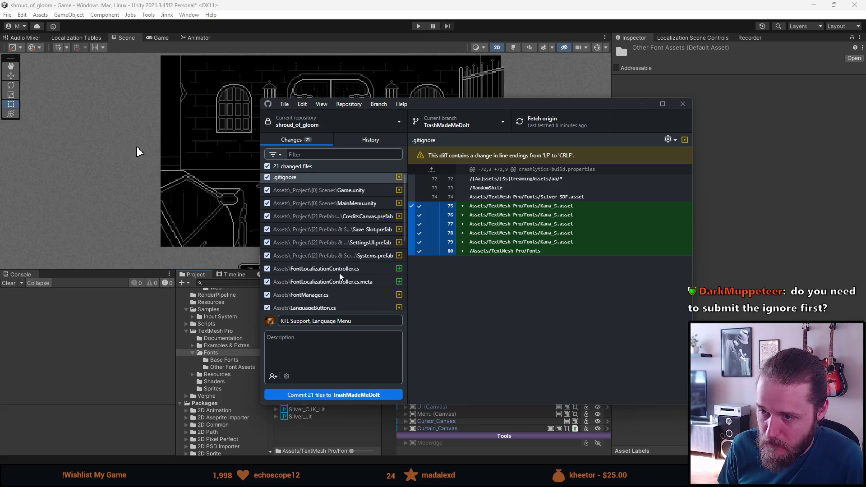
{"action": "scroll", "coordinate": [340, 277], "scroll_direction": "up", "scroll_amount": 1}
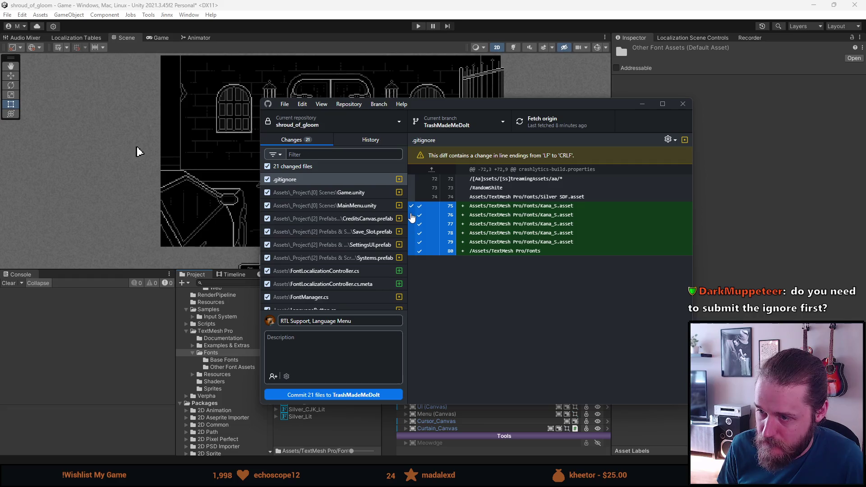
{"action": "left_click", "coordinate": [412, 218]}
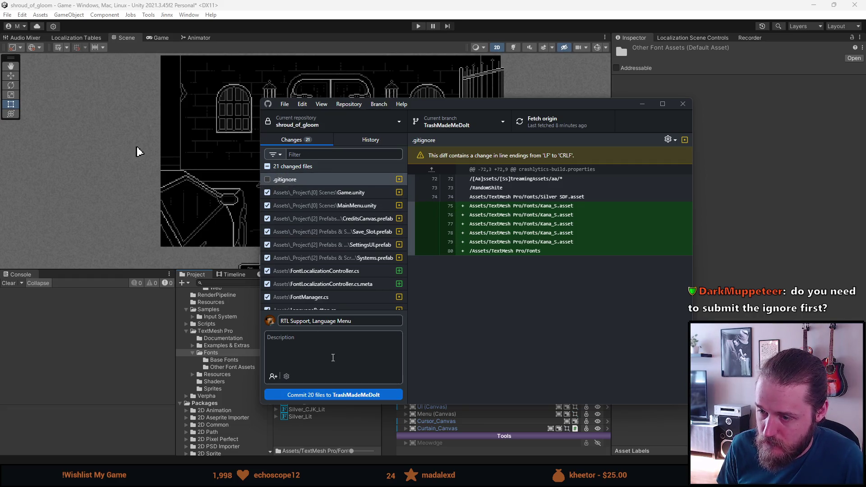
{"action": "left_click", "coordinate": [334, 395]}
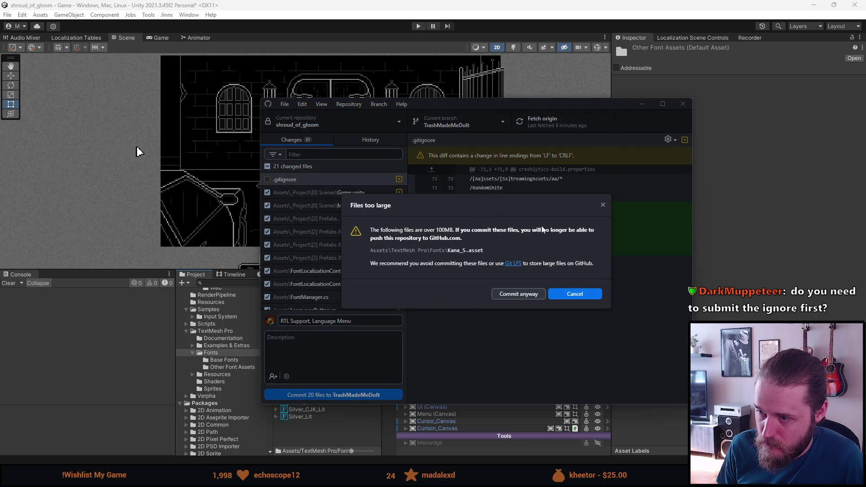
{"action": "left_click", "coordinate": [602, 205]}
{"action": "left_click", "coordinate": [267, 179]}
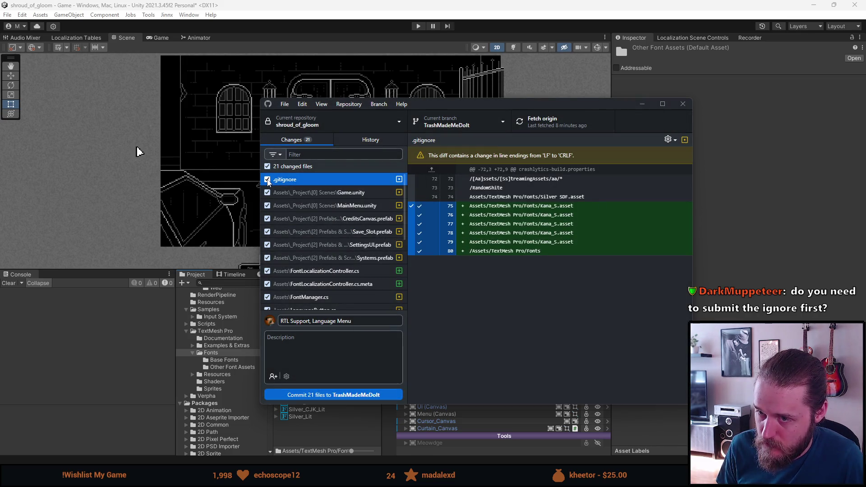
{"action": "left_click", "coordinate": [331, 394]}
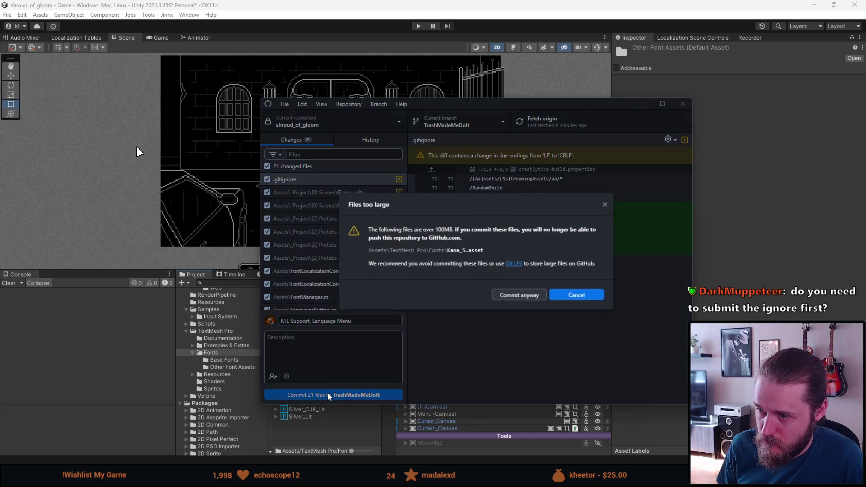
{"action": "left_click", "coordinate": [603, 207]}
Uncheck Kana_S.asset and commit the remaining 20 files.
{"action": "scroll", "coordinate": [332, 231], "scroll_direction": "down", "scroll_amount": 5}
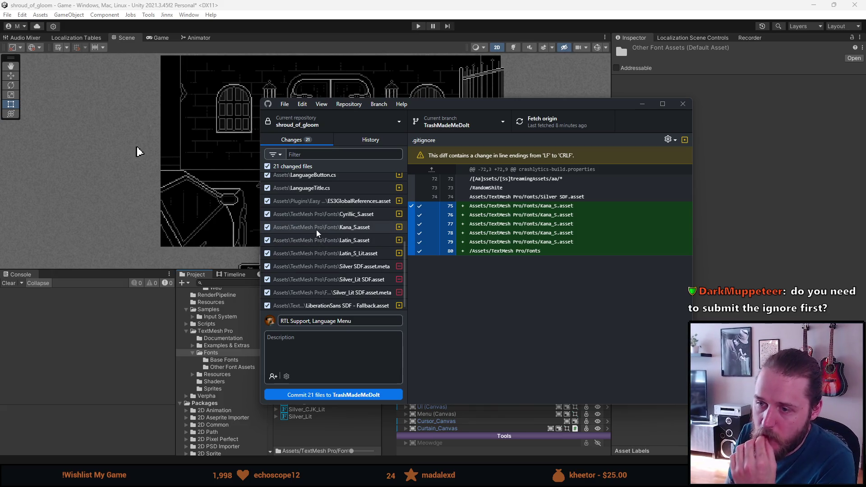
{"action": "left_click", "coordinate": [318, 229]}
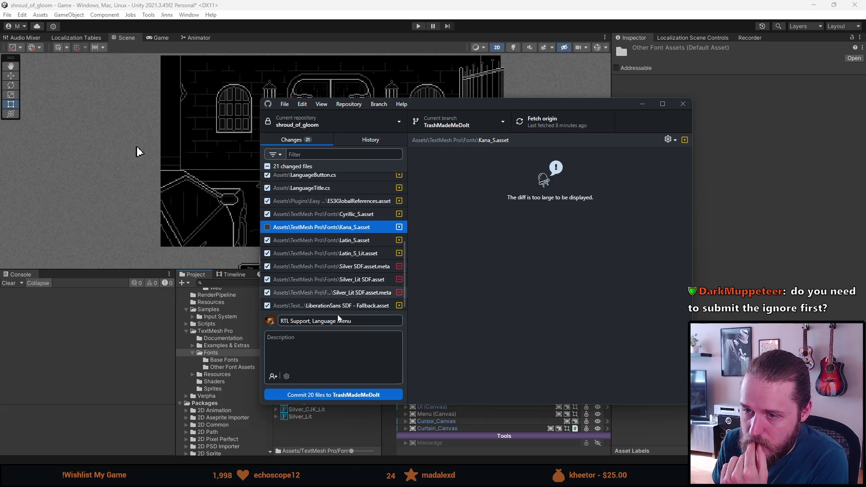
{"action": "left_click", "coordinate": [338, 395]}
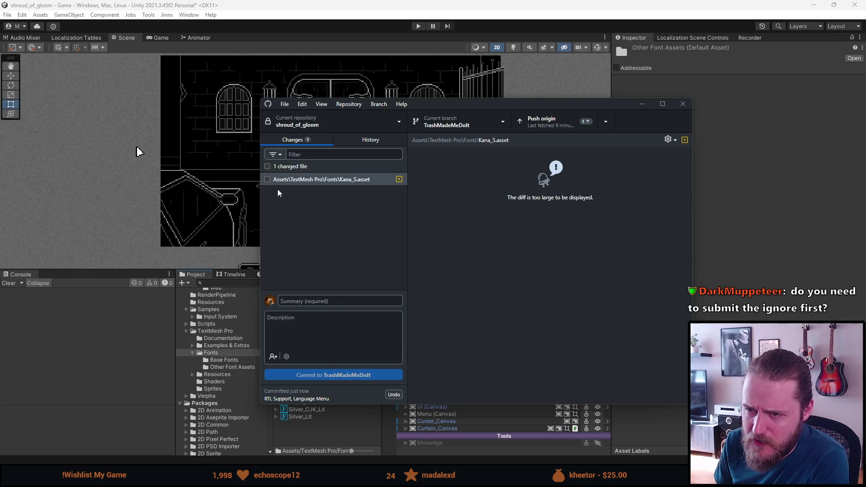
Try committing Kana_S.asset alone with summary '?', dismissing the too-large warning.
{"action": "left_click", "coordinate": [268, 179]}
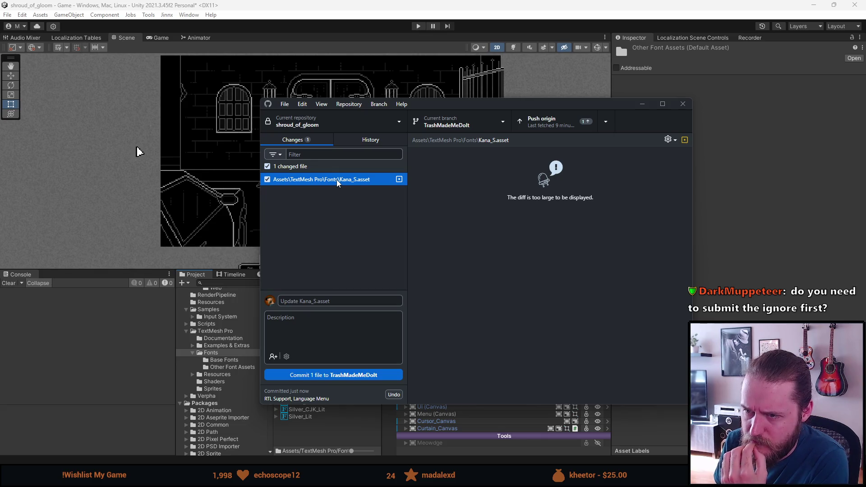
{"action": "left_click", "coordinate": [332, 301]}
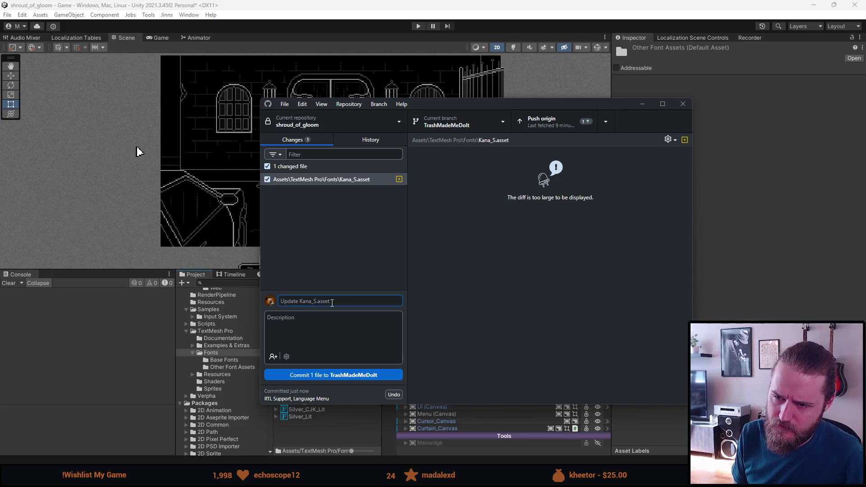
{"action": "type", "text": "?"}
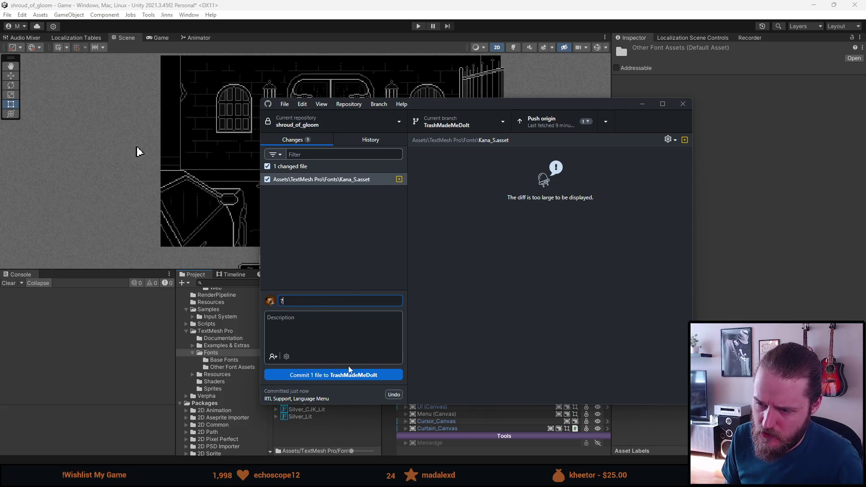
{"action": "left_click", "coordinate": [348, 375]}
{"action": "left_click", "coordinate": [574, 295]}
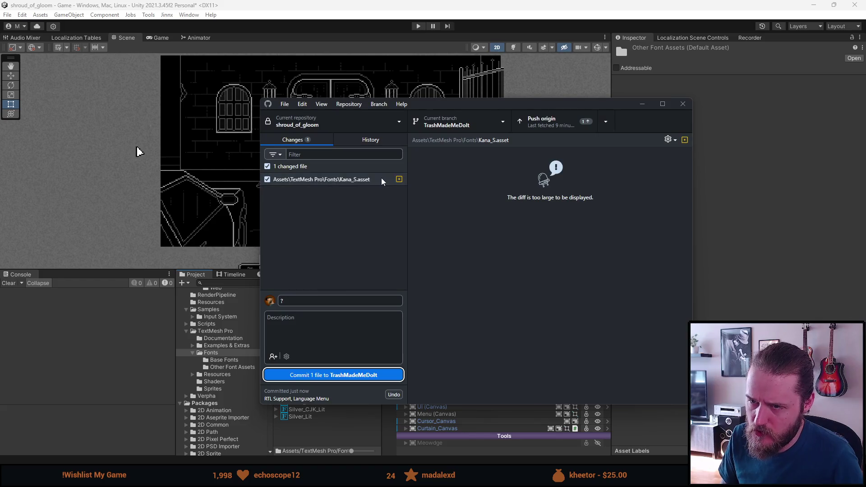
Ignore the /Assets/TextMesh Pro/Fonts folder, retry committing 2 files, then view the .gitignore diff.
{"action": "right_click", "coordinate": [331, 179]}
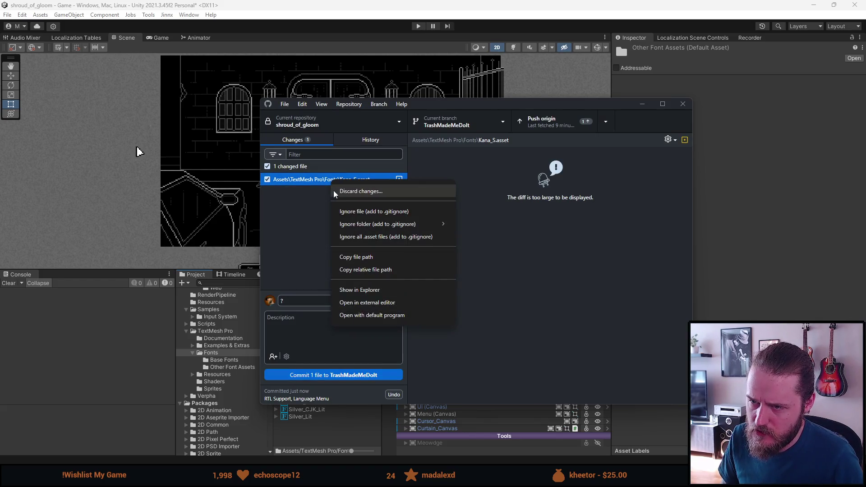
{"action": "mouse_move", "coordinate": [364, 225]}
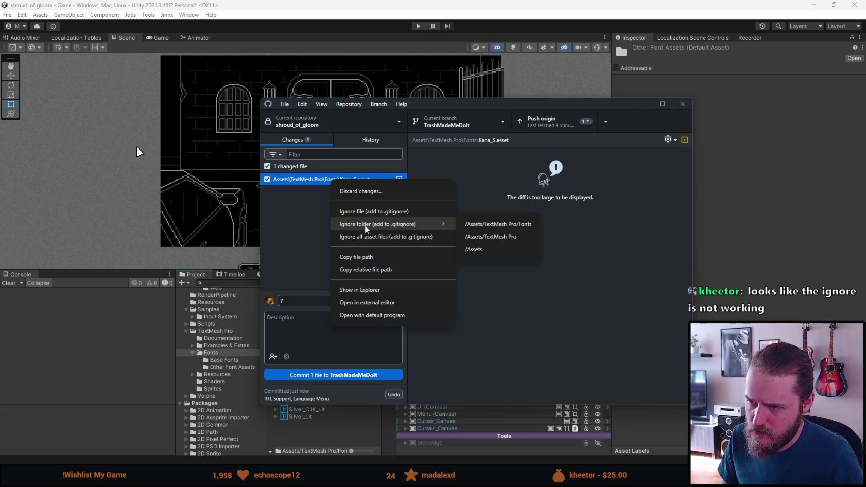
{"action": "left_click", "coordinate": [502, 225]}
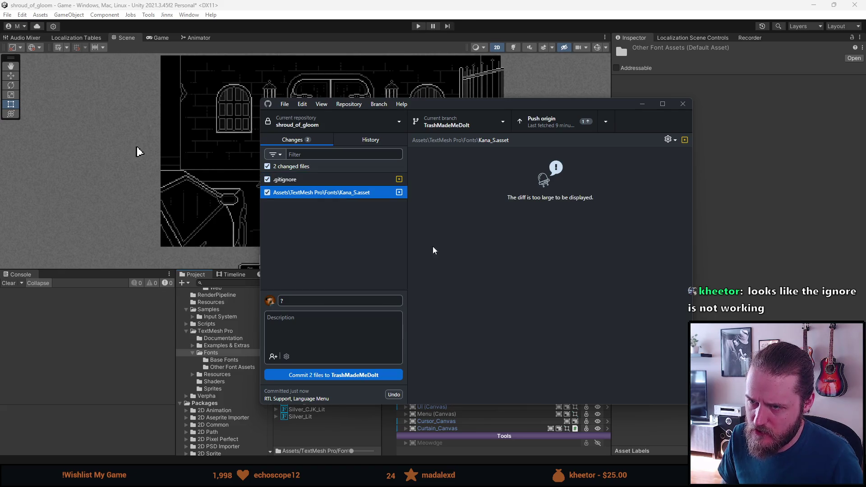
{"action": "left_click", "coordinate": [340, 377]}
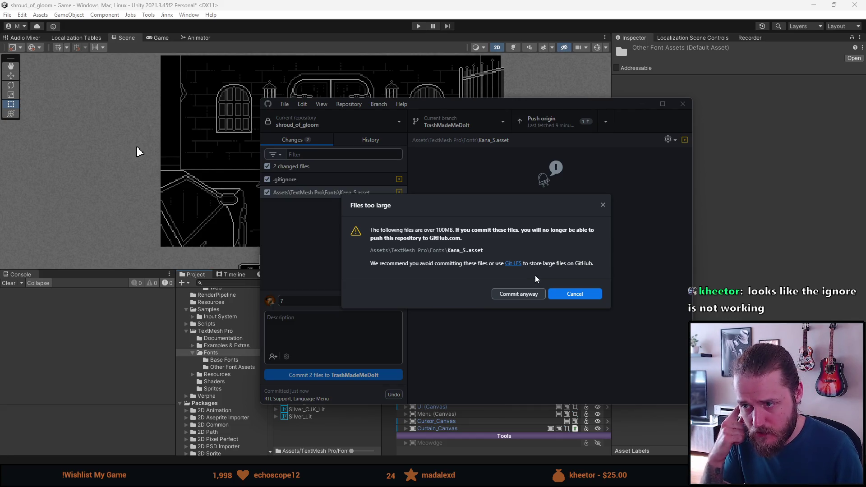
{"action": "key", "text": "Escape"}
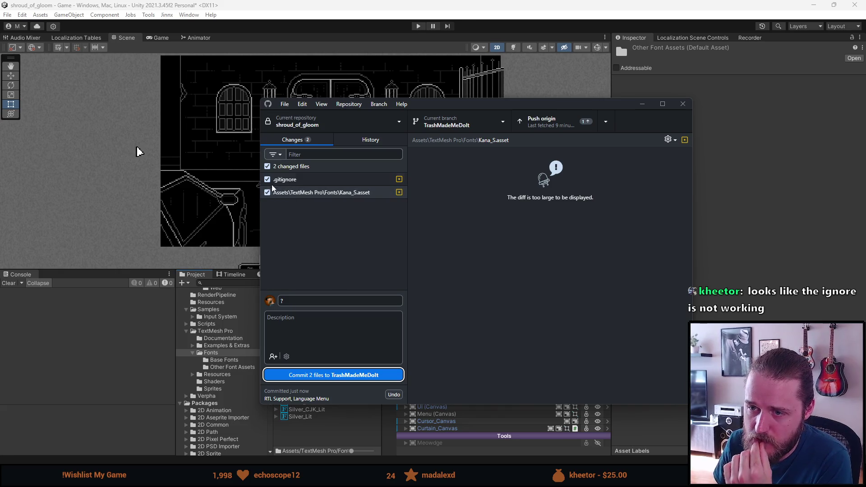
{"action": "left_click", "coordinate": [310, 182]}
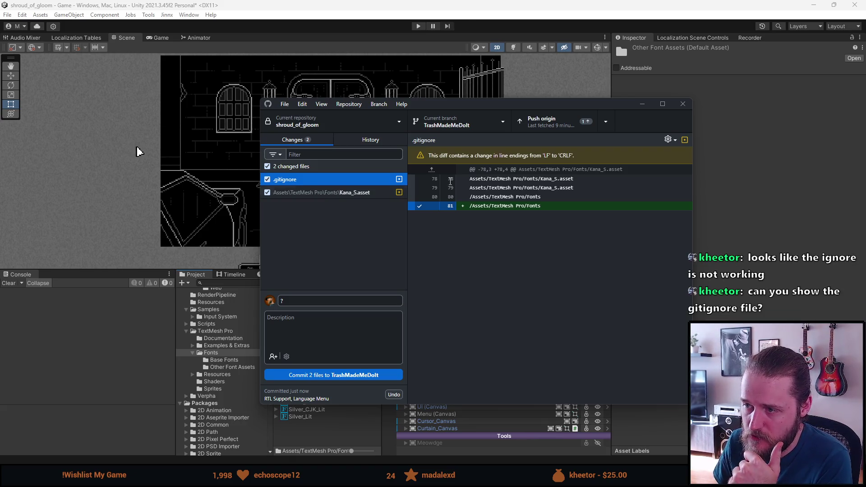
{"action": "left_click_drag", "start_coordinate": [547, 179], "coordinate": [597, 179]}
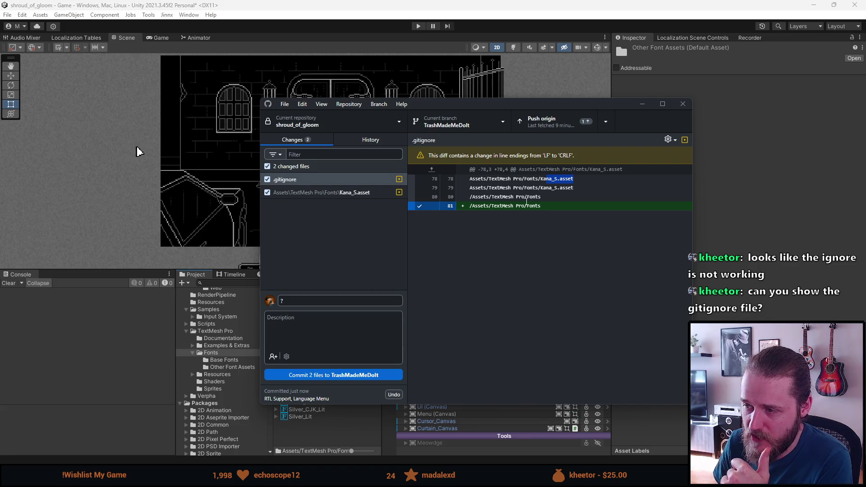
{"action": "double_click", "coordinate": [528, 197]}
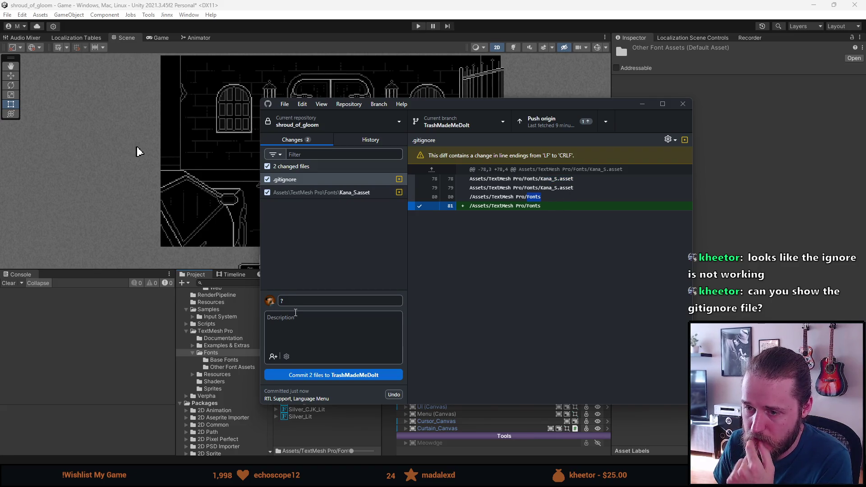
{"action": "left_click", "coordinate": [297, 191]}
{"action": "right_click", "coordinate": [298, 191]}
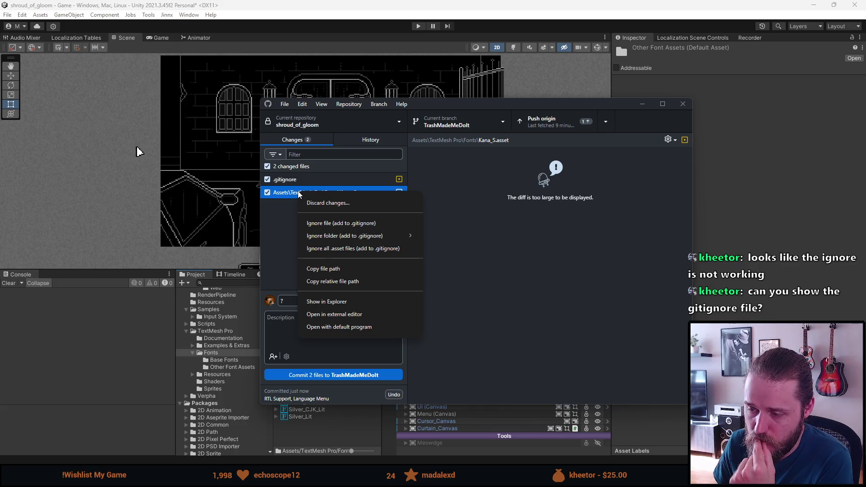
{"action": "left_click", "coordinate": [278, 221]}
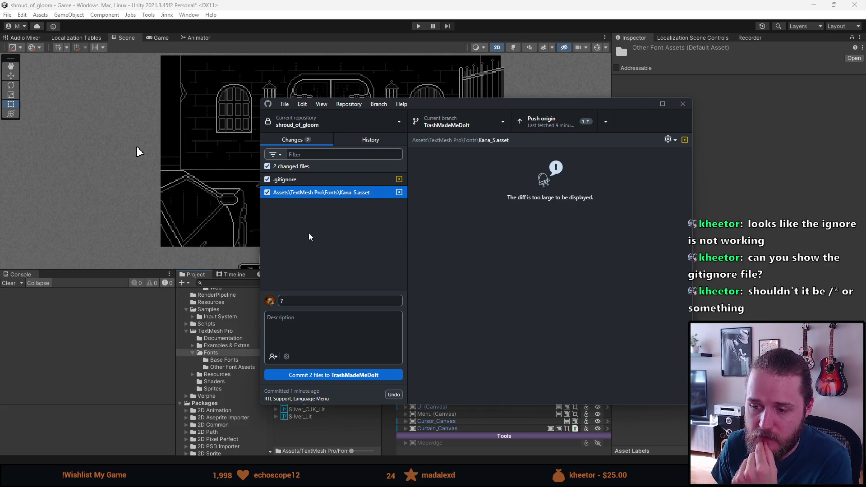
{"action": "left_click", "coordinate": [308, 183]}
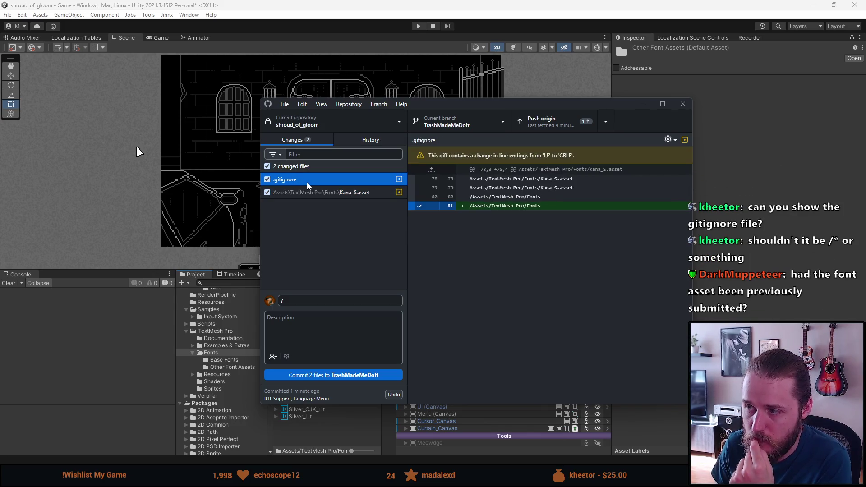
{"action": "right_click", "coordinate": [307, 183]}
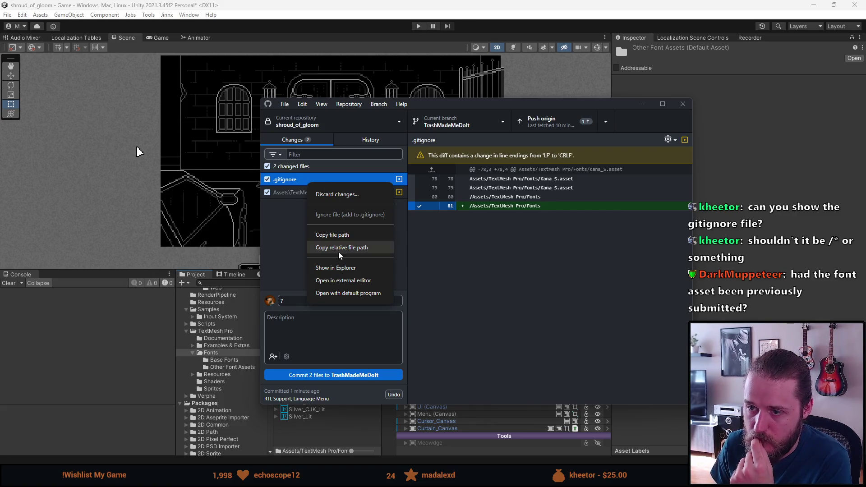
{"action": "left_click", "coordinate": [341, 268]}
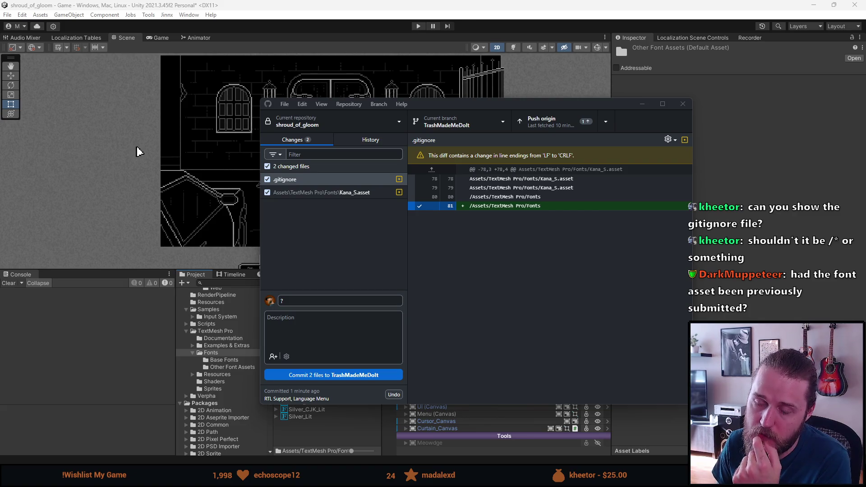
{"action": "key", "text": "alt+Tab"}
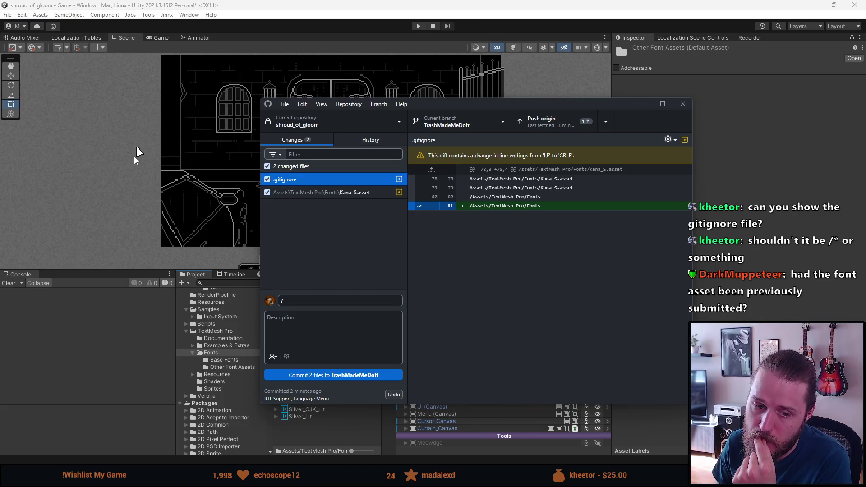
Glance at the commit history, then select Kana_S.asset and check its actions.
{"action": "left_click", "coordinate": [354, 142]}
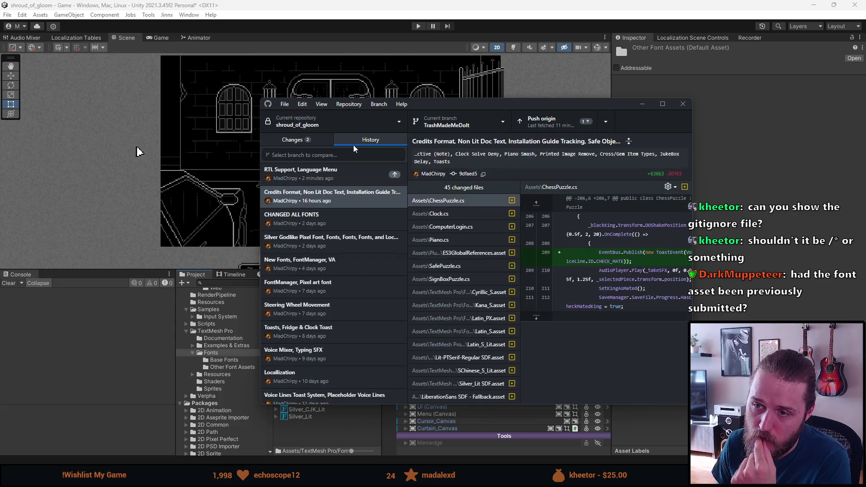
{"action": "left_click", "coordinate": [314, 143]}
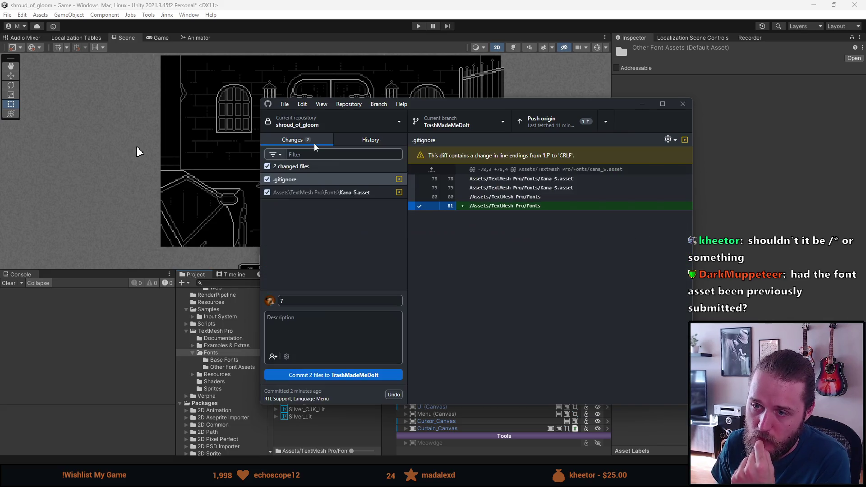
{"action": "left_click", "coordinate": [322, 193]}
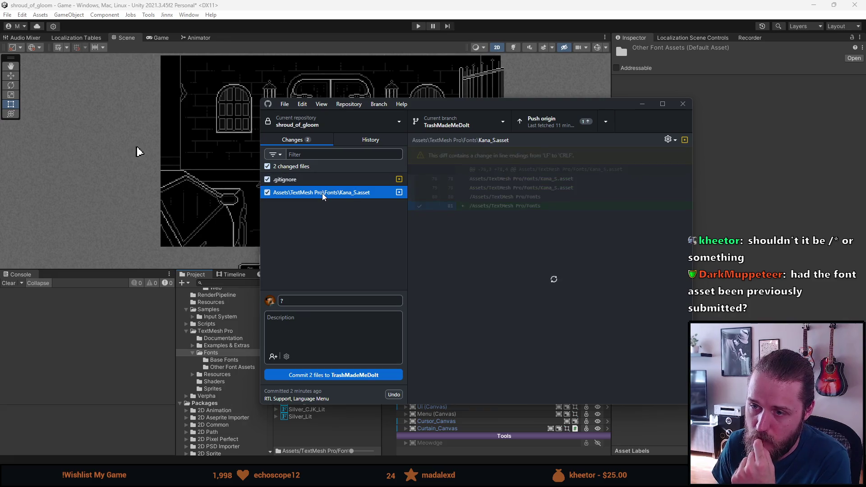
{"action": "right_click", "coordinate": [322, 193]}
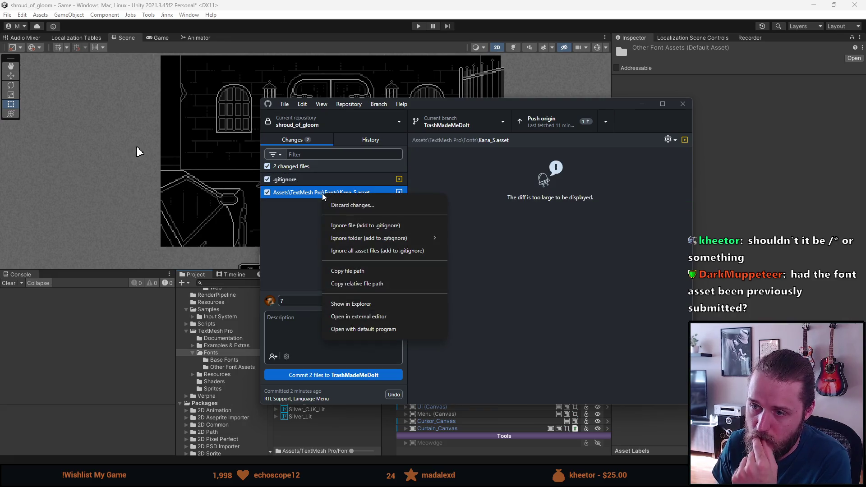
{"action": "left_click", "coordinate": [296, 237]}
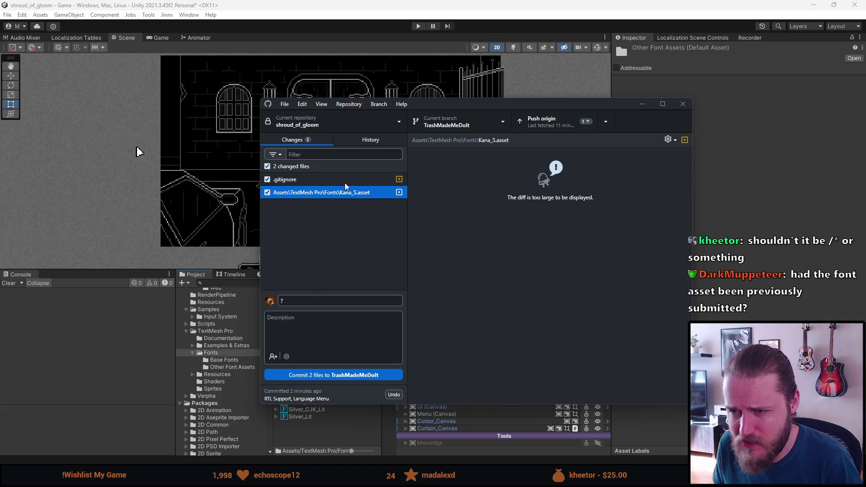
Search the branch-compare list for 'Kana', return to Changes, and shift the window left.
{"action": "left_click", "coordinate": [362, 143]}
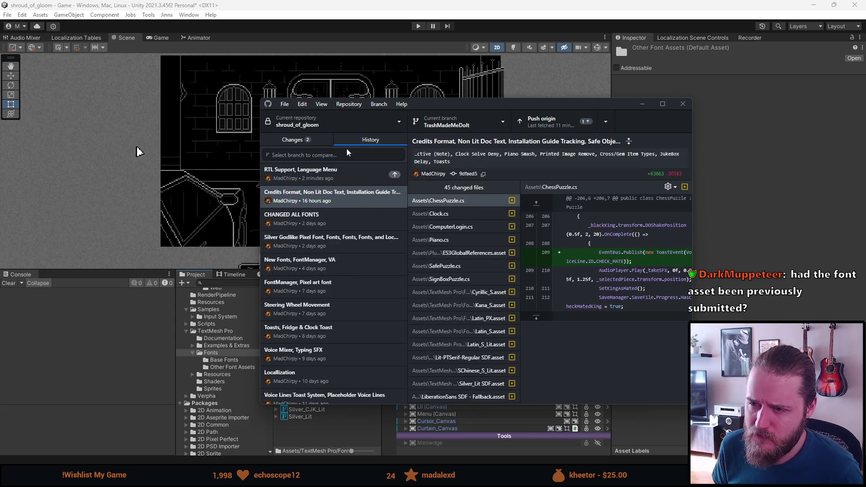
{"action": "left_click", "coordinate": [335, 155]}
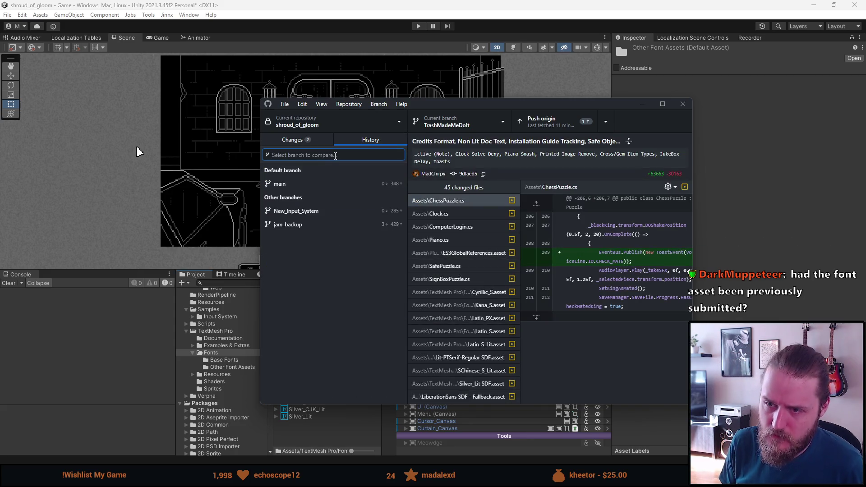
{"action": "type", "text": "Kana"}
{"action": "key", "text": "BackSpace"}
{"action": "key", "text": "BackSpace"}
{"action": "key", "text": "BackSpace"}
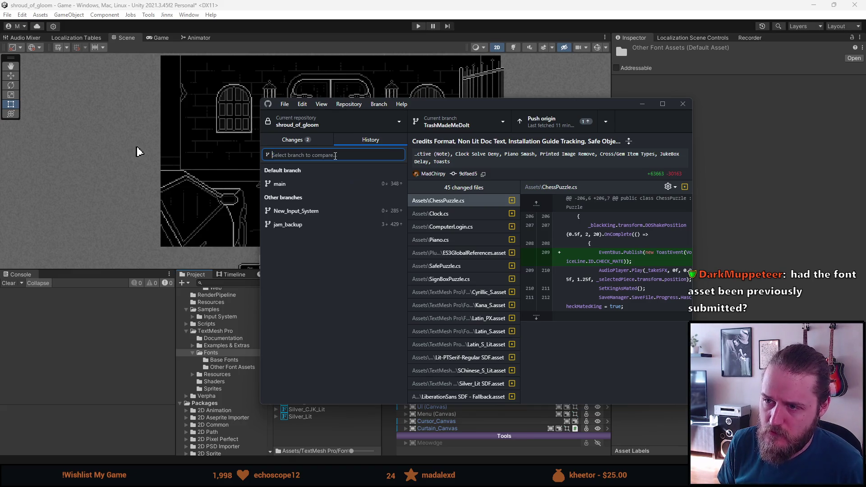
{"action": "left_click", "coordinate": [293, 143]}
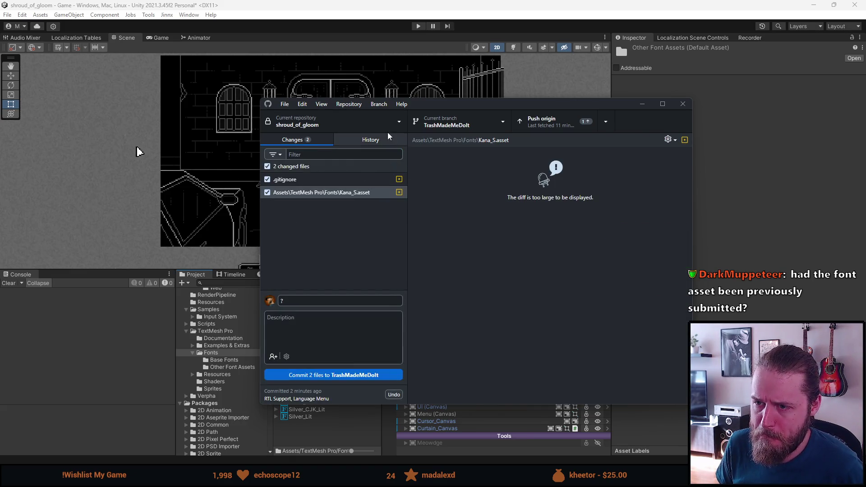
{"action": "mouse_move", "coordinate": [423, 105]}
{"action": "left_mouse_down"}
{"action": "mouse_move", "coordinate": [374, 118]}
{"action": "mouse_move", "coordinate": [344, 114]}
{"action": "left_mouse_up"}
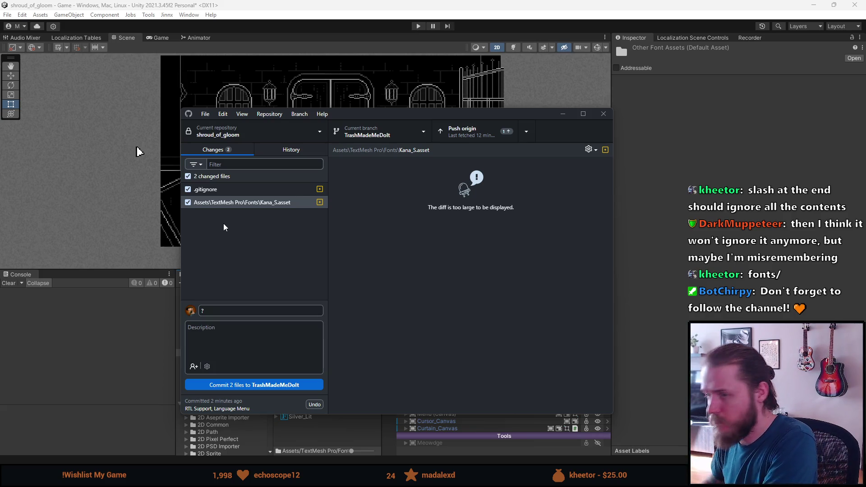
Review the .gitignore diff, selecting the Kana path text on line 79.
{"action": "left_click", "coordinate": [291, 149]}
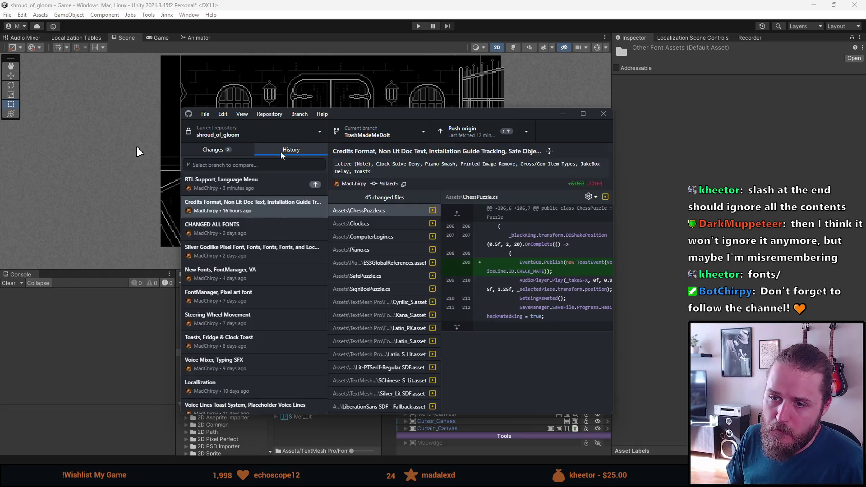
{"action": "left_click", "coordinate": [241, 149]}
{"action": "left_click", "coordinate": [225, 200]}
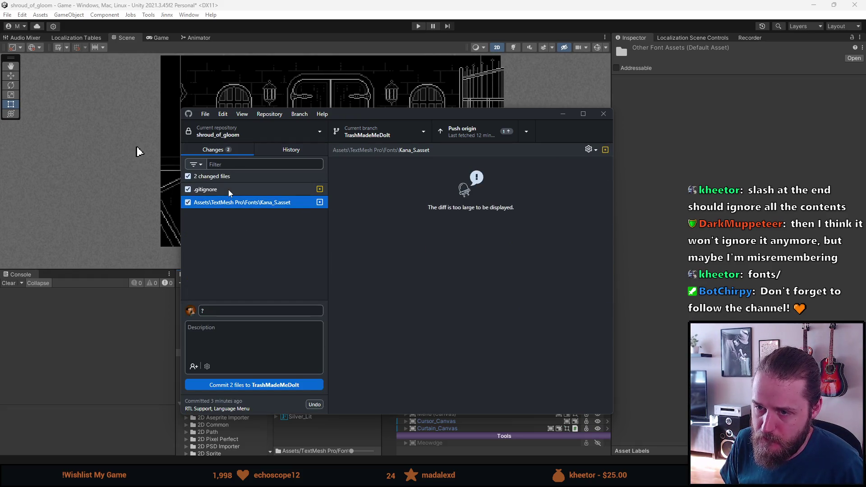
{"action": "left_click", "coordinate": [228, 190]}
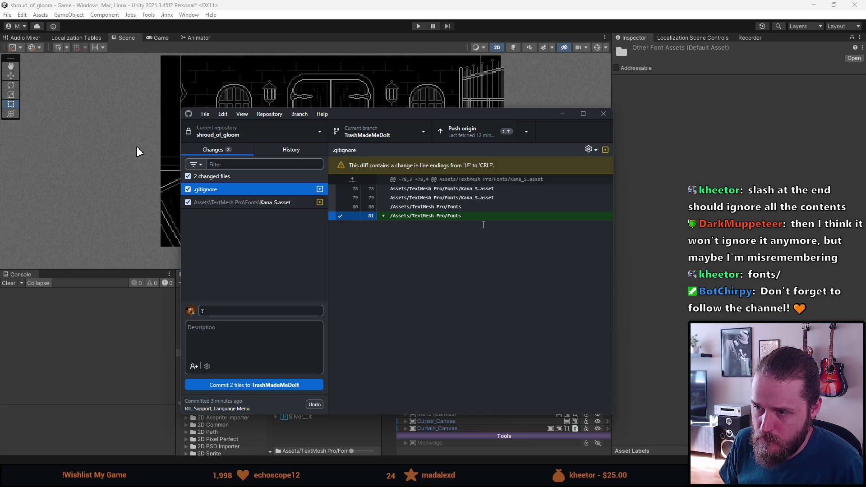
{"action": "left_click_drag", "start_coordinate": [459, 197], "coordinate": [494, 197]}
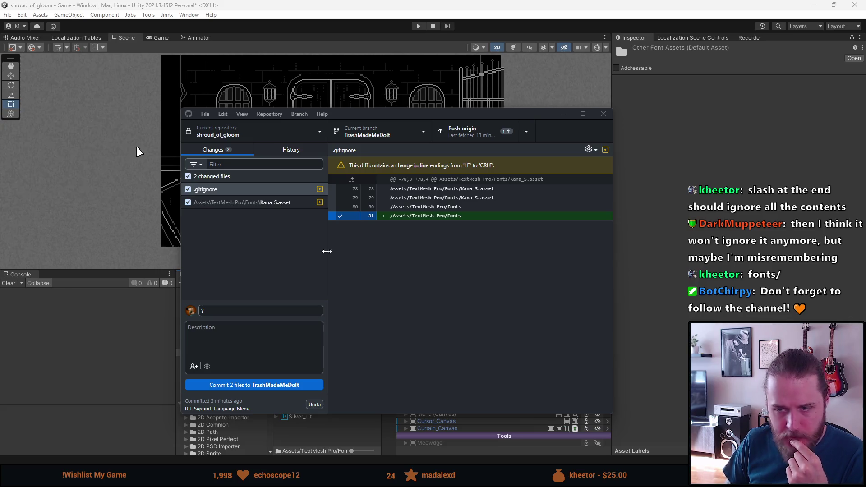
Bring up the Ignore file (add to .gitignore) options for Kana_S.asset.
{"action": "left_click", "coordinate": [264, 205]}
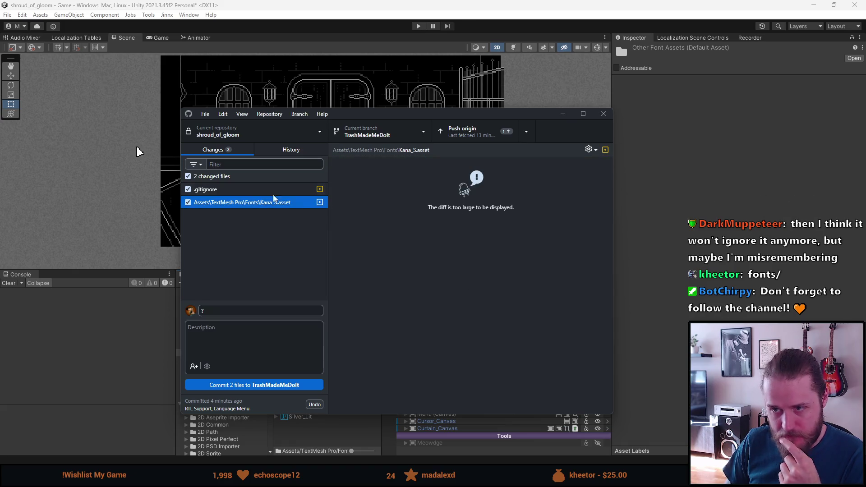
{"action": "right_click", "coordinate": [278, 190]}
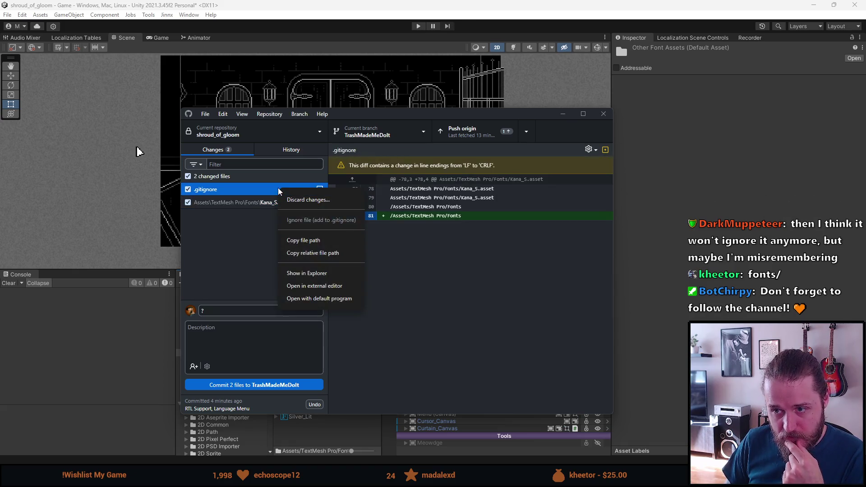
{"action": "right_click", "coordinate": [257, 204]}
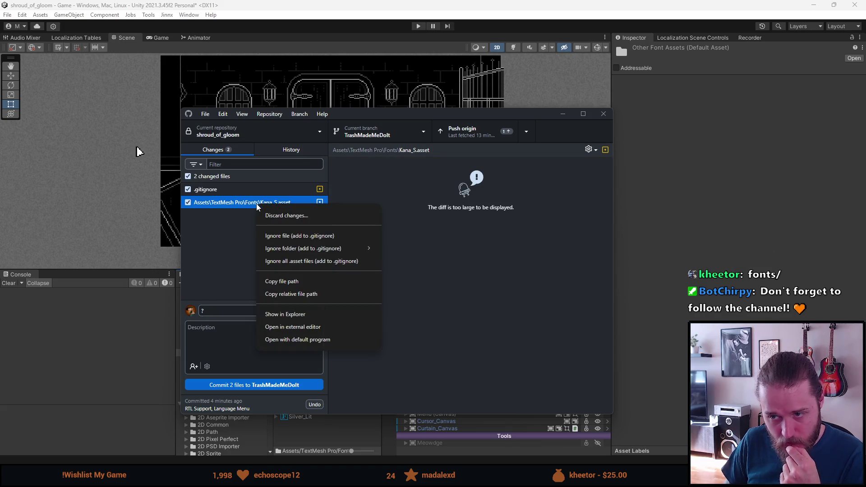
{"action": "mouse_move", "coordinate": [322, 257]}
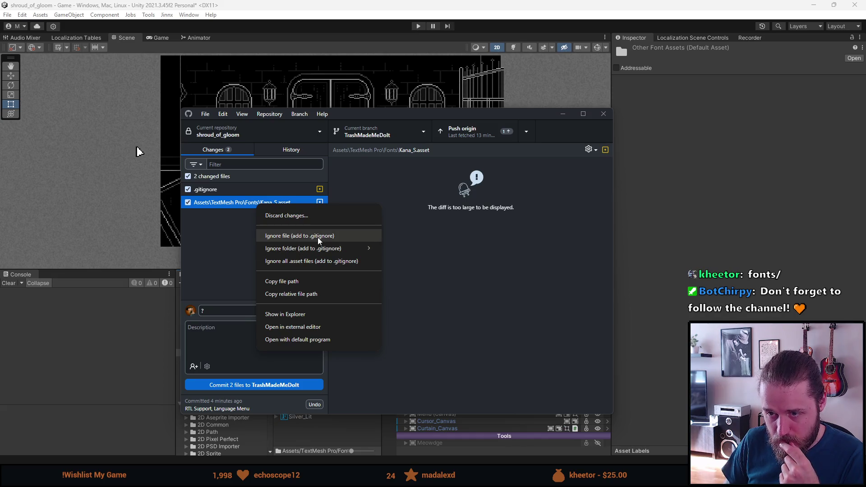
Try committing both files, cancel the oversized-file warning, and untick Kana_S.asset.
{"action": "left_click", "coordinate": [226, 226]}
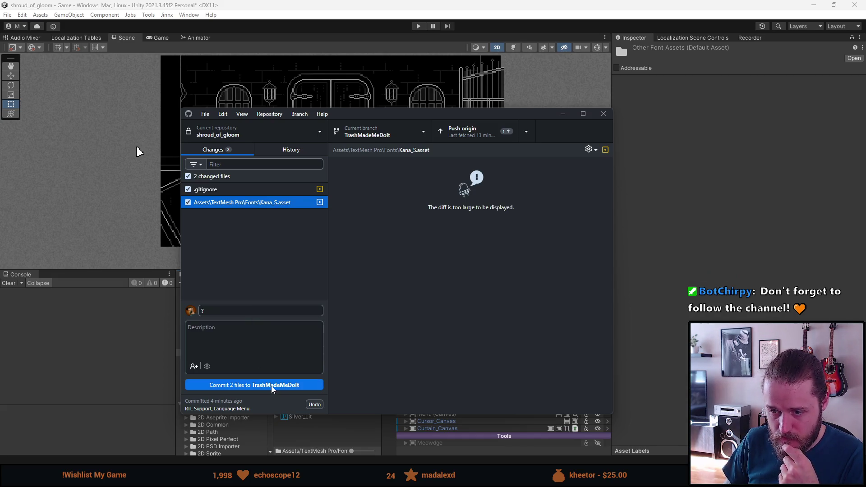
{"action": "left_click", "coordinate": [273, 386]}
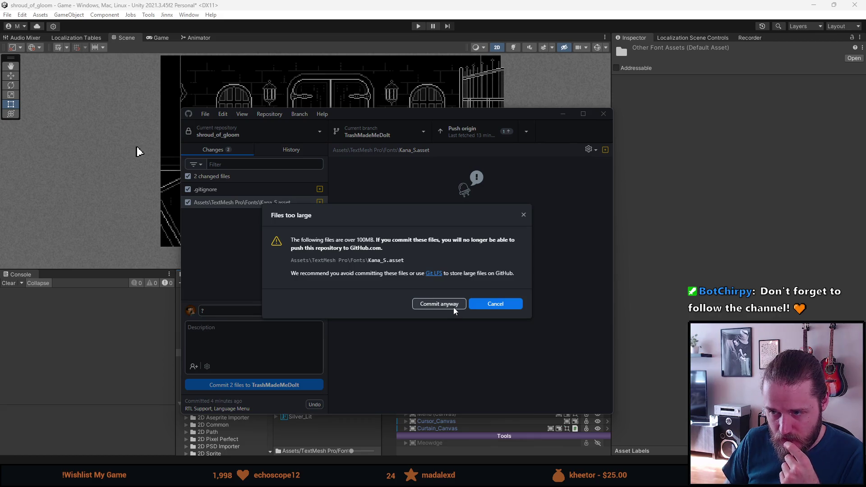
{"action": "left_click", "coordinate": [523, 216]}
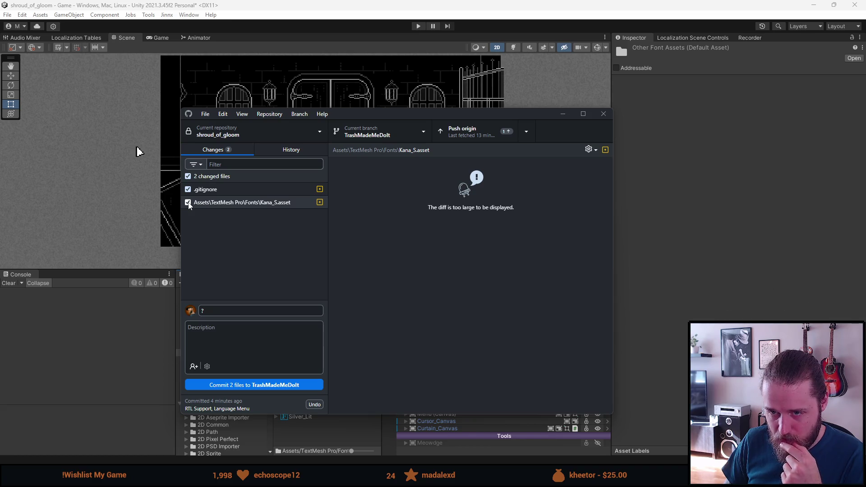
{"action": "left_click", "coordinate": [189, 203]}
{"action": "left_click", "coordinate": [188, 203]}
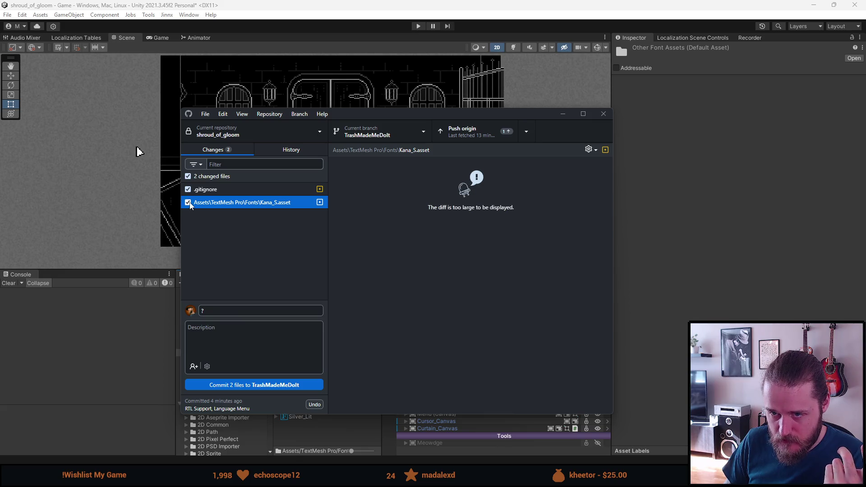
{"action": "left_click", "coordinate": [189, 203]}
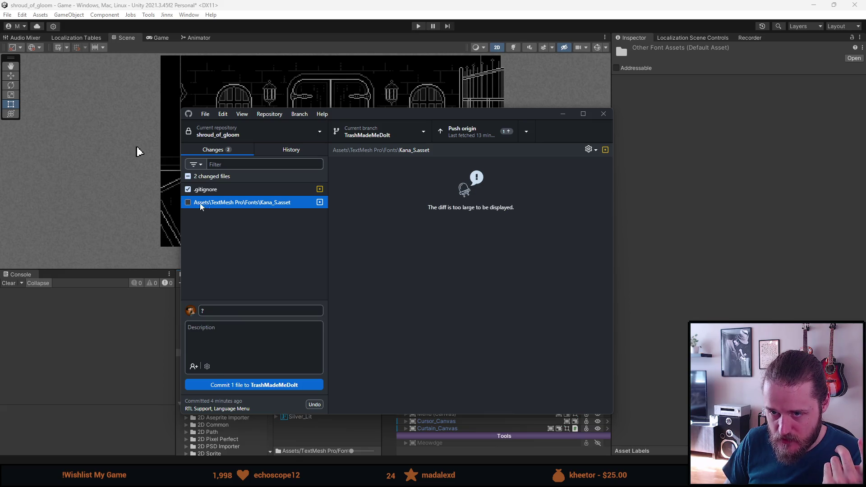
Add Kana_S.asset to .gitignore and commit the .gitignore change.
{"action": "right_click", "coordinate": [228, 204]}
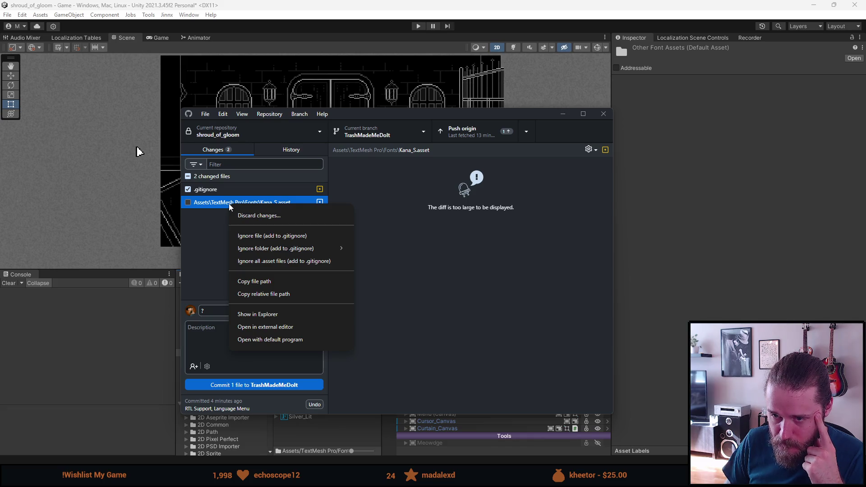
{"action": "left_click", "coordinate": [213, 228]}
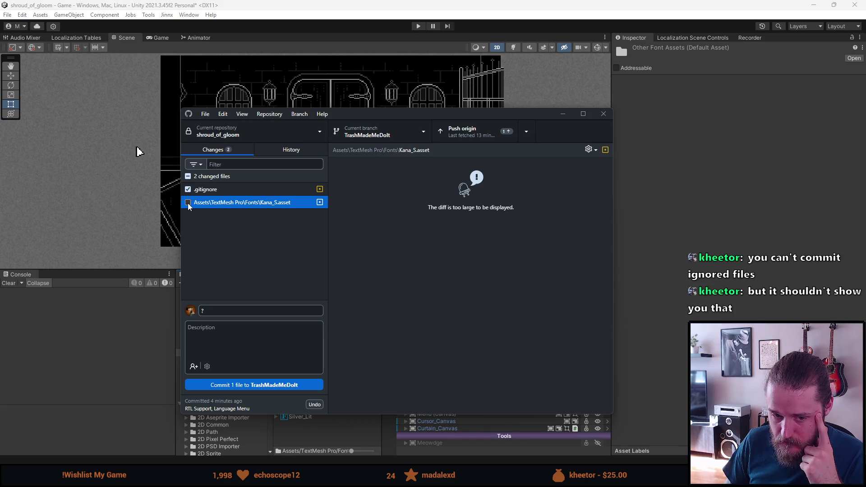
{"action": "right_click", "coordinate": [257, 204]}
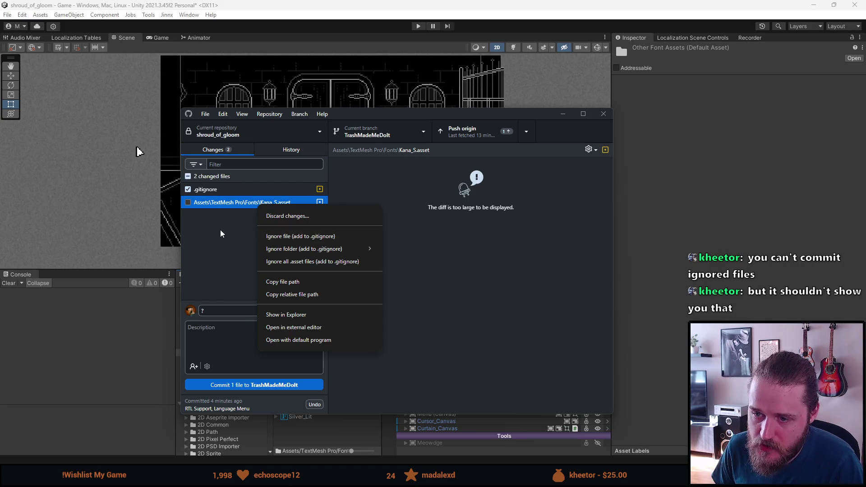
{"action": "left_click", "coordinate": [291, 237]}
{"action": "left_click", "coordinate": [234, 189]}
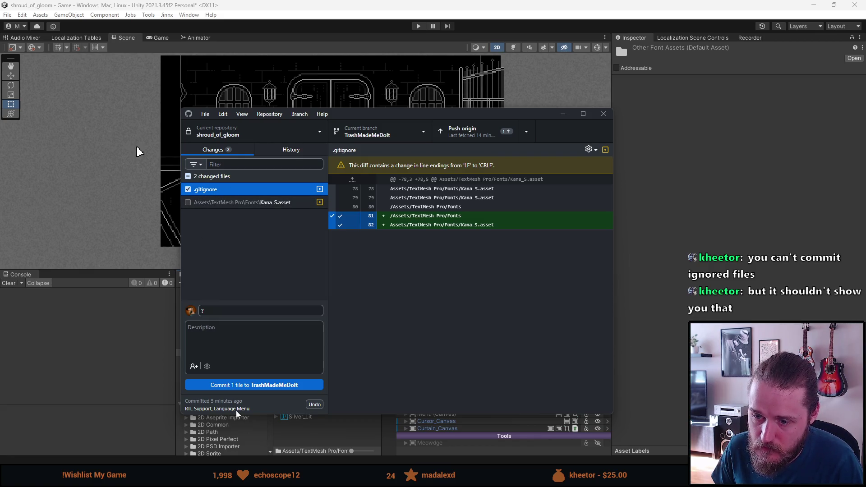
{"action": "left_click", "coordinate": [251, 384]}
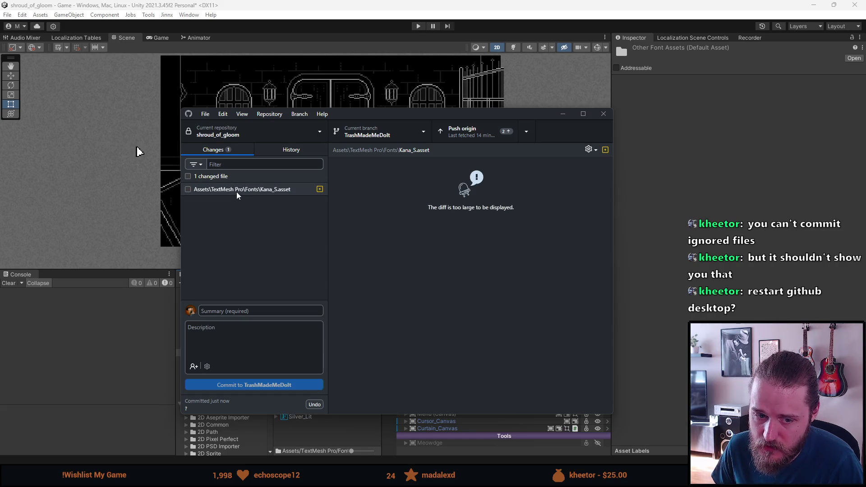
Bring GitHub Desktop back and commit the Kana_S.asset change.
{"action": "left_click", "coordinate": [604, 115]}
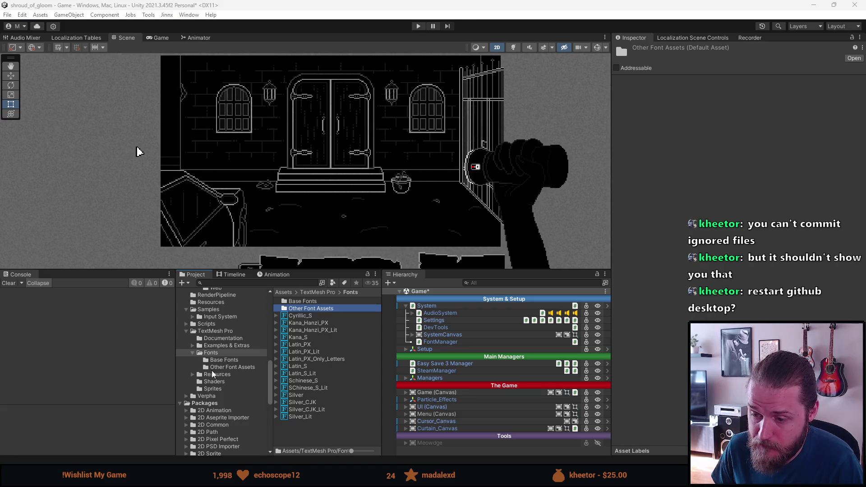
{"action": "key", "text": "alt+Tab"}
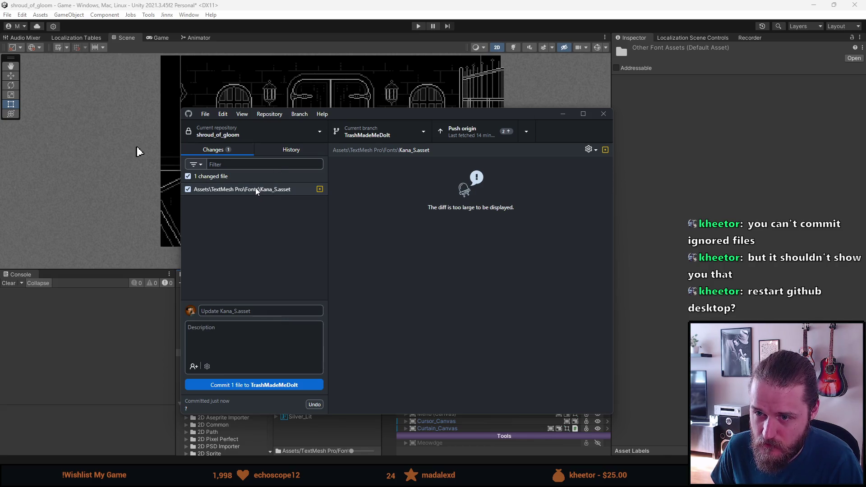
{"action": "left_click", "coordinate": [272, 384]}
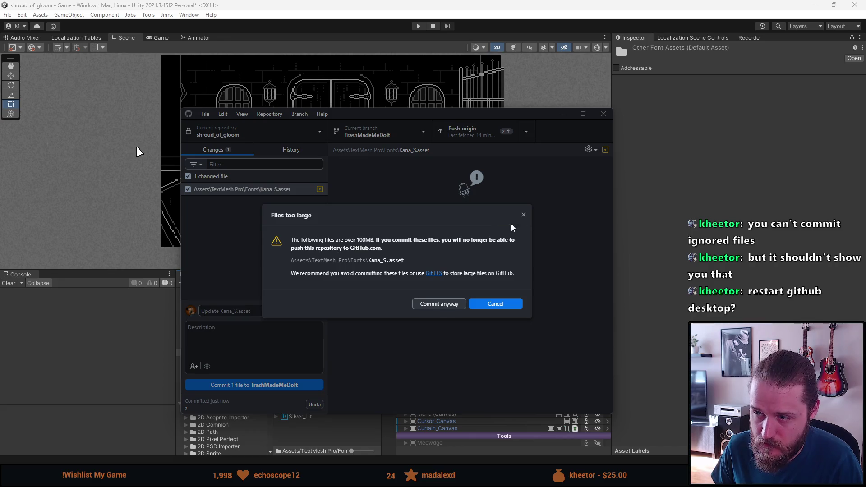
Cancel the Files too large warning and check the new font lines in History's .gitignore diff.
{"action": "left_click", "coordinate": [523, 216]}
{"action": "right_click", "coordinate": [247, 194]}
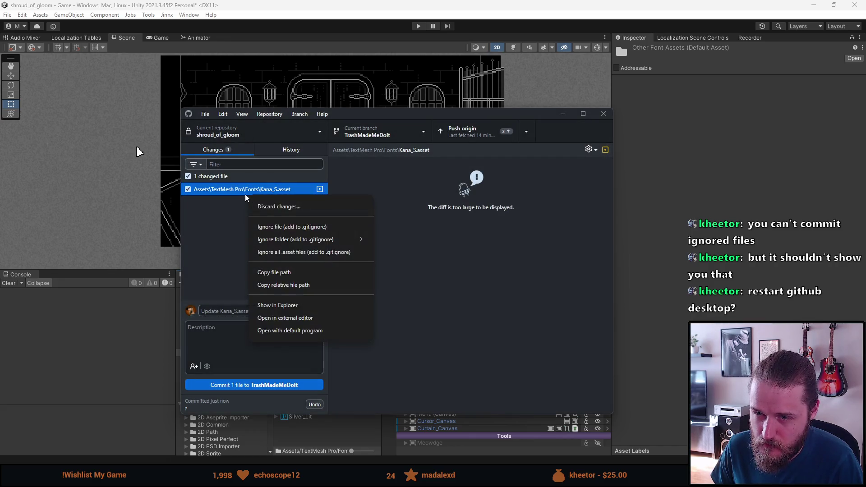
{"action": "left_click", "coordinate": [231, 239]}
{"action": "left_click", "coordinate": [286, 153]}
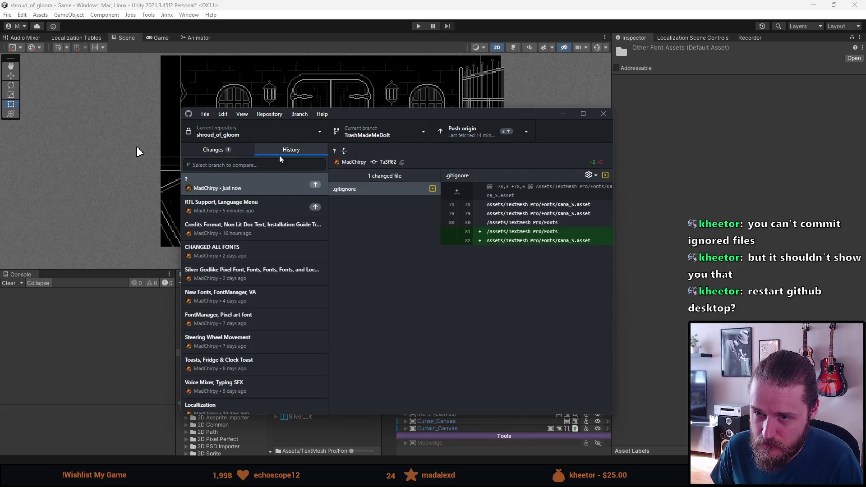
{"action": "mouse_move", "coordinate": [512, 229]}
{"action": "left_mouse_down"}
{"action": "mouse_move", "coordinate": [586, 187]}
{"action": "mouse_move", "coordinate": [596, 244]}
{"action": "left_mouse_up"}
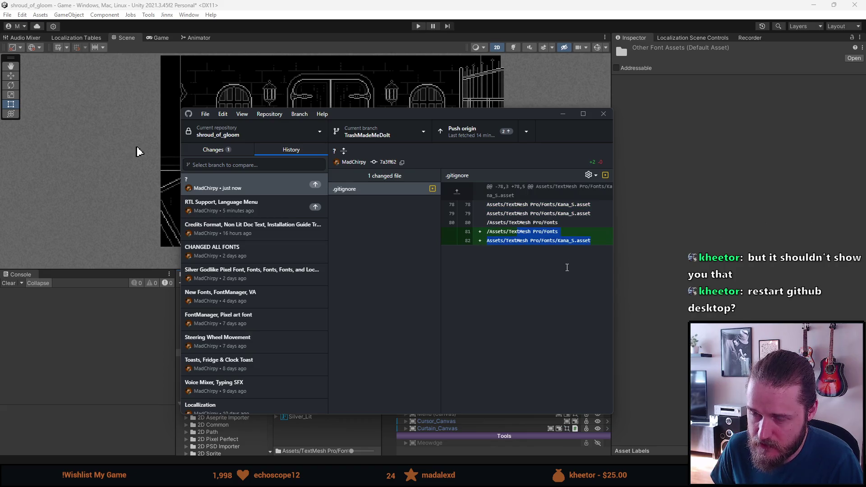
Untick Kana_S.asset in Changes and push the TrashMadeMeDoIt branch to origin.
{"action": "left_click", "coordinate": [219, 154]}
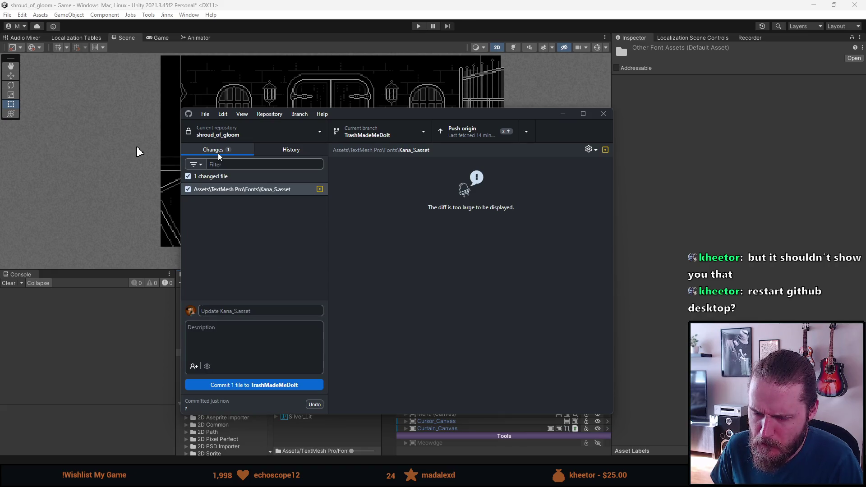
{"action": "left_click", "coordinate": [188, 190]}
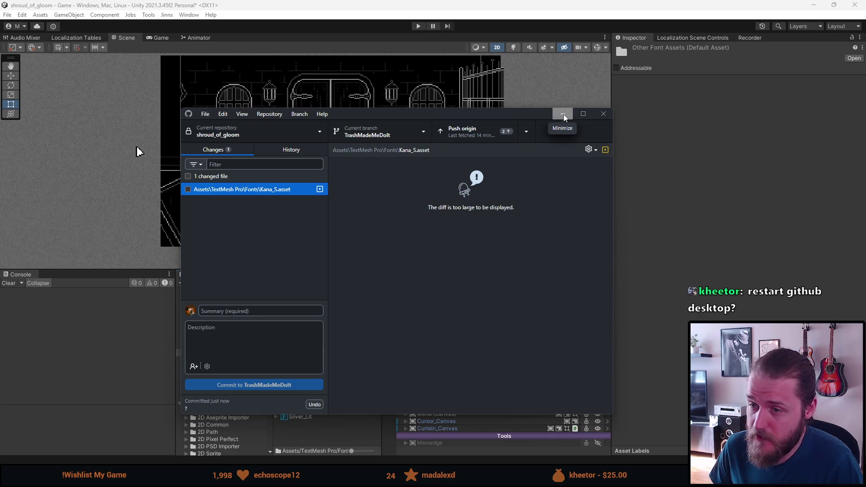
{"action": "left_click", "coordinate": [486, 134]}
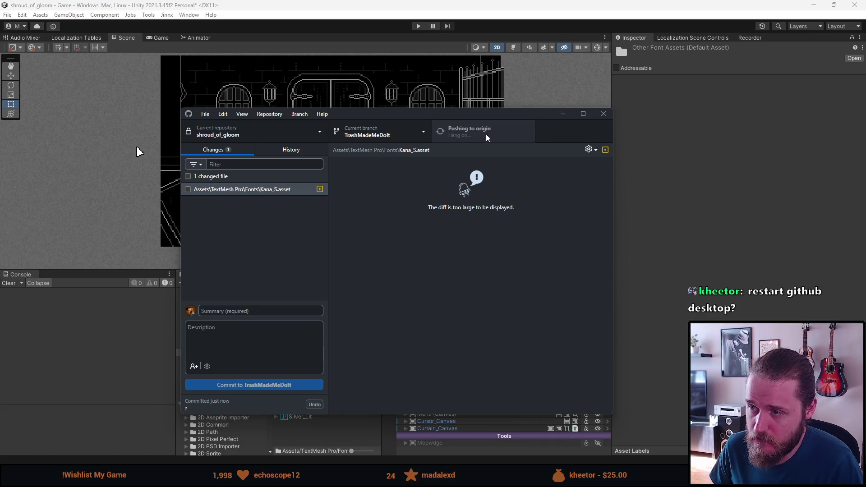
Minimize GitHub Desktop and save the Game scene with Ctrl+S.
{"action": "left_click", "coordinate": [567, 114]}
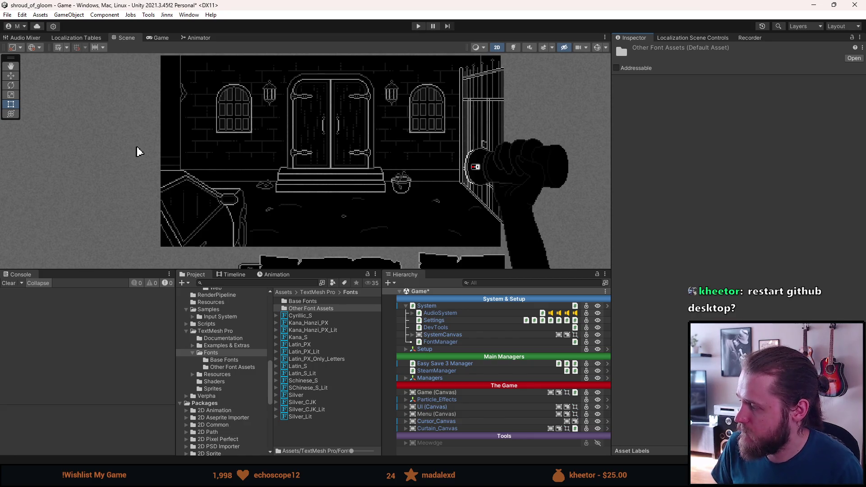
{"action": "key", "text": "ctrl+s"}
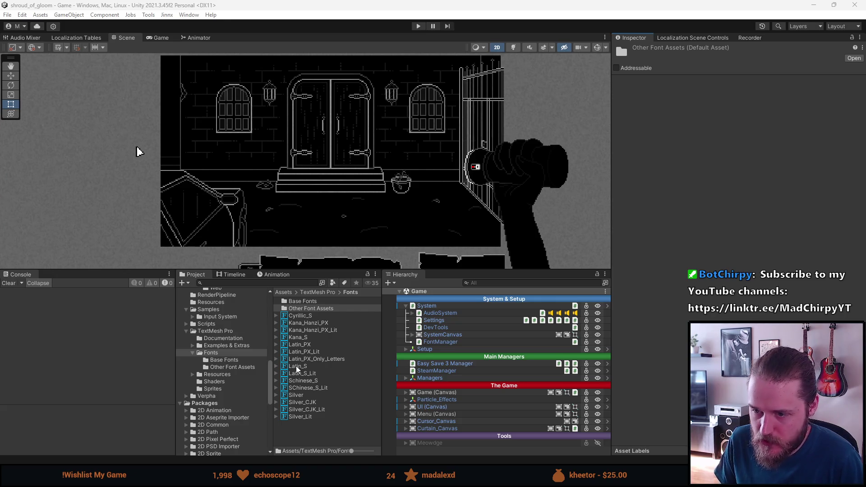
Select FontManager and scroll through its 6 font entries and language lists.
{"action": "left_click", "coordinate": [426, 342]}
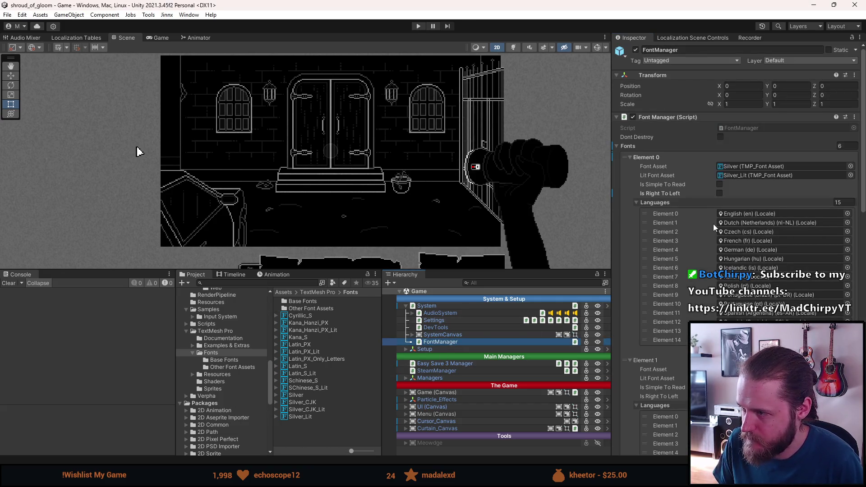
{"action": "scroll", "coordinate": [713, 204], "scroll_direction": "down", "scroll_amount": 8}
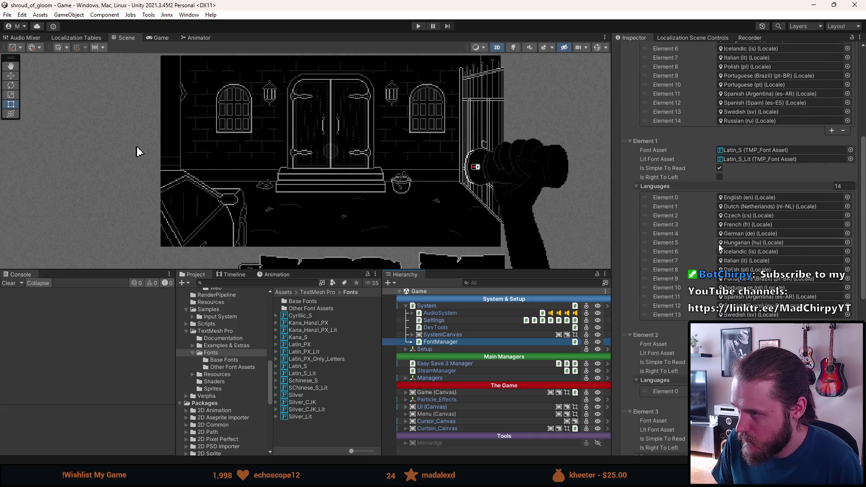
{"action": "scroll", "coordinate": [703, 277], "scroll_direction": "down", "scroll_amount": 3}
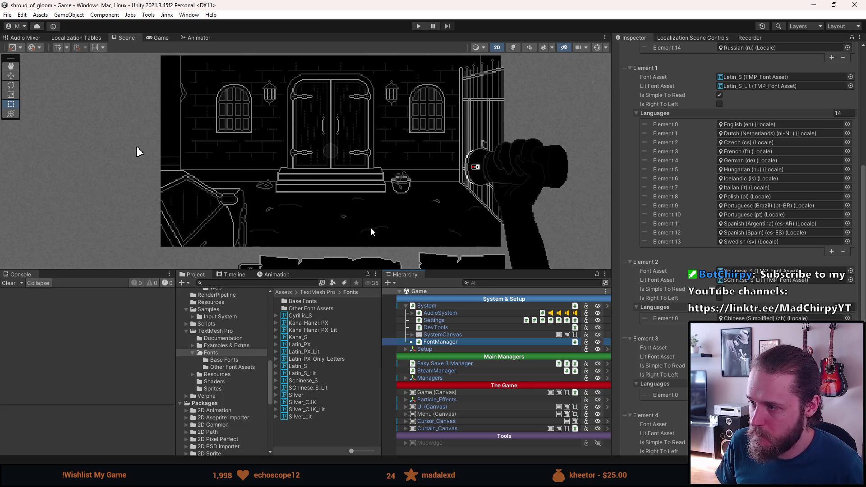
{"action": "scroll", "coordinate": [645, 304], "scroll_direction": "up", "scroll_amount": 10}
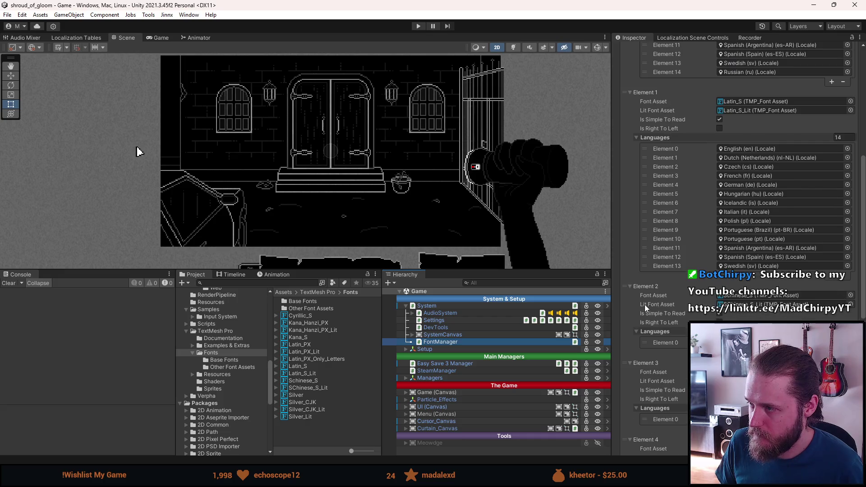
{"action": "scroll", "coordinate": [645, 304], "scroll_direction": "up", "scroll_amount": 2}
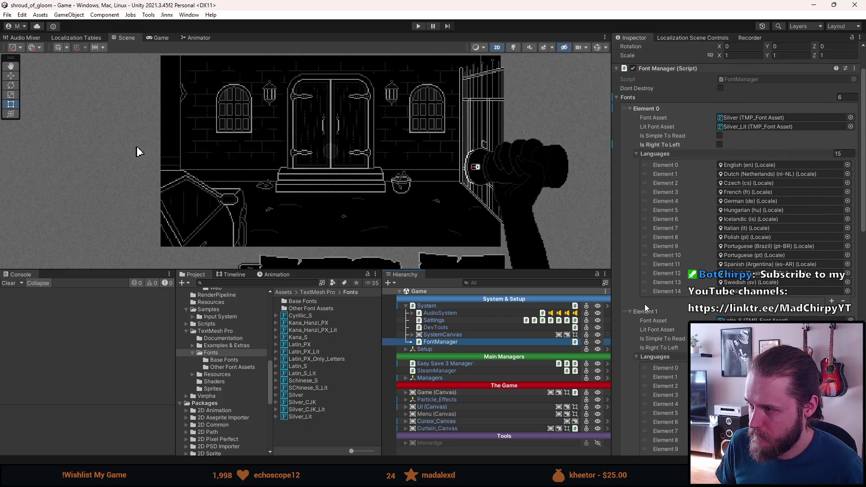
{"action": "scroll", "coordinate": [645, 304], "scroll_direction": "up", "scroll_amount": 2}
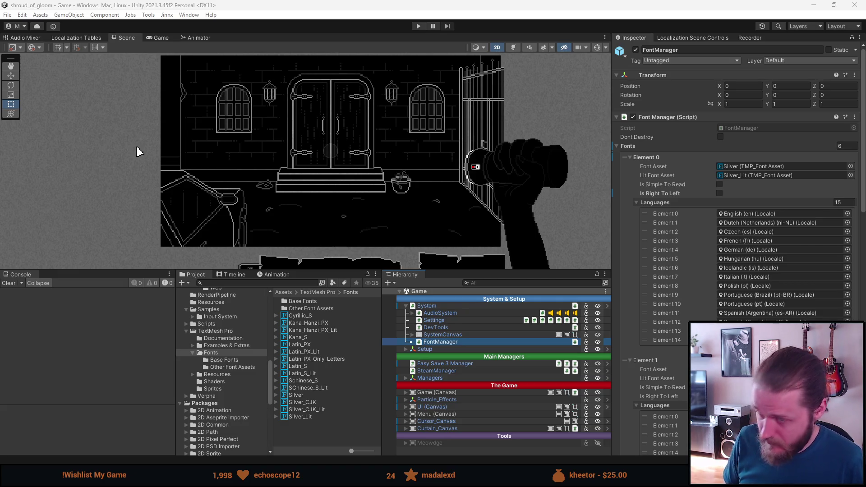
Enter Play mode and enlarge the Game view.
{"action": "left_click", "coordinate": [373, 3]}
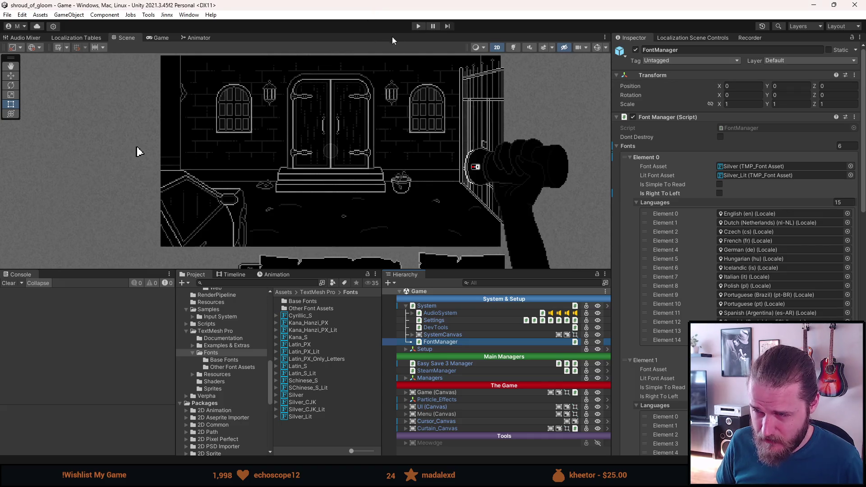
{"action": "left_click", "coordinate": [419, 26]}
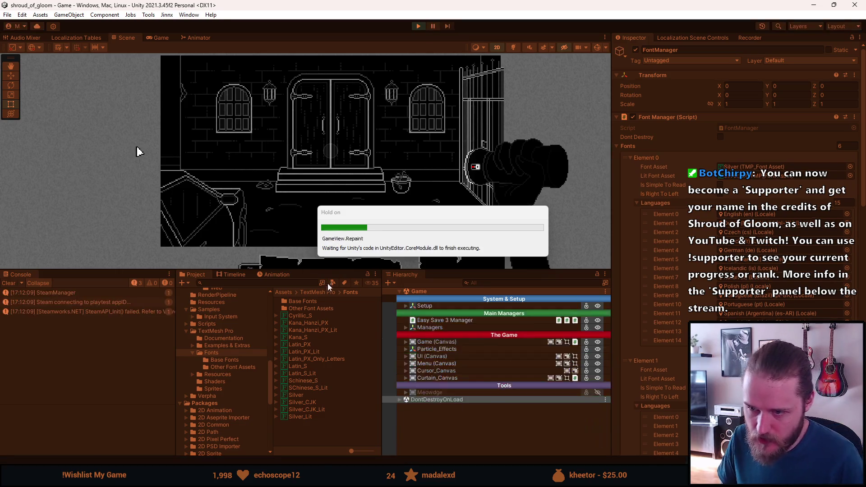
{"action": "left_click_drag", "start_coordinate": [323, 270], "coordinate": [301, 365]}
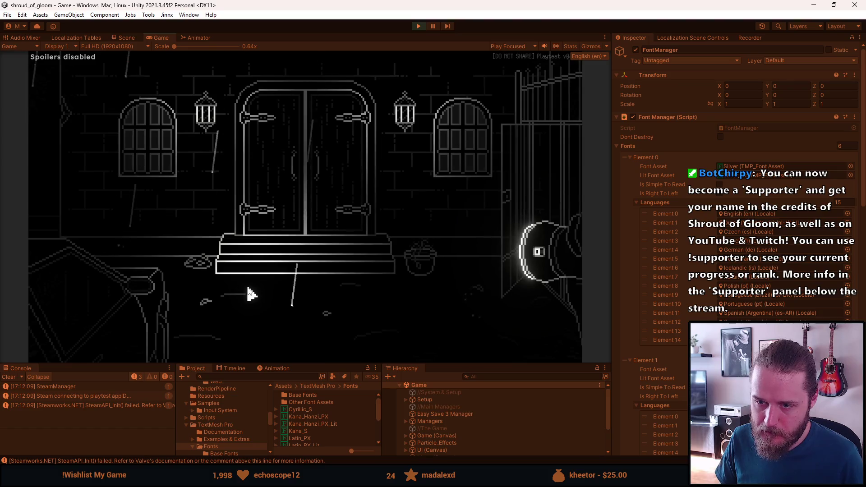
Open and close the 'A Brother's Concern' letter, then stop Play mode and restore the panels.
{"action": "left_click", "coordinate": [87, 269]}
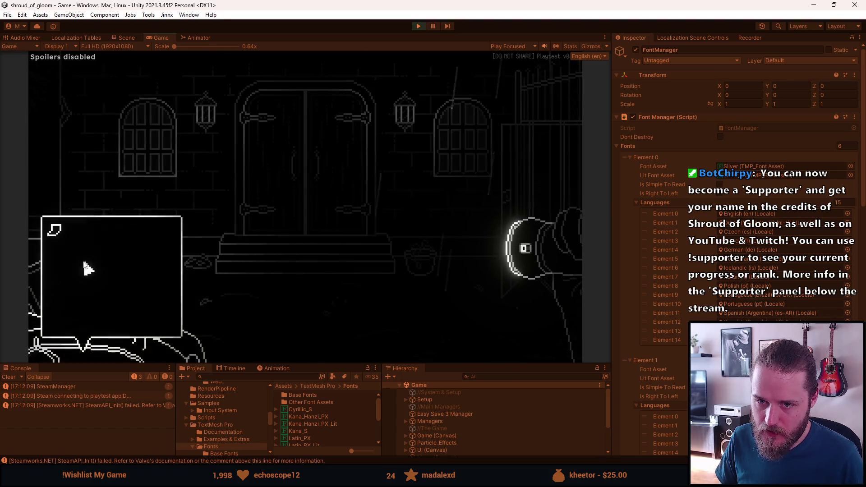
{"action": "left_click", "coordinate": [58, 231]}
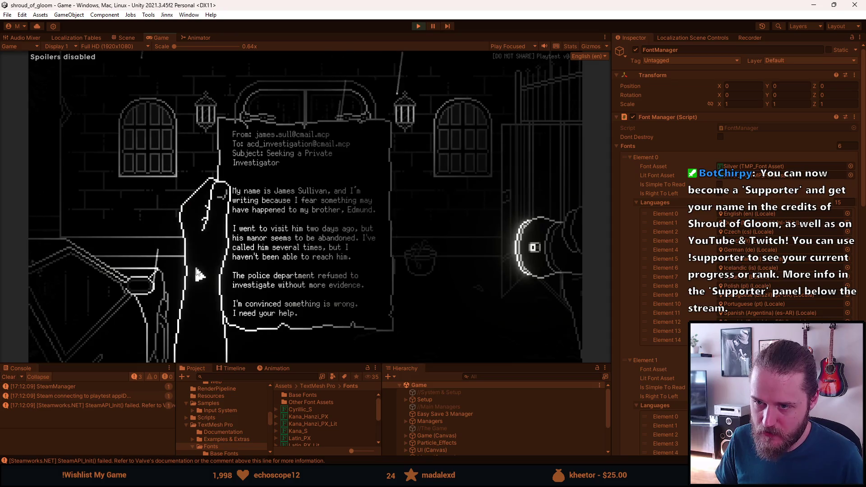
{"action": "left_click", "coordinate": [149, 197]}
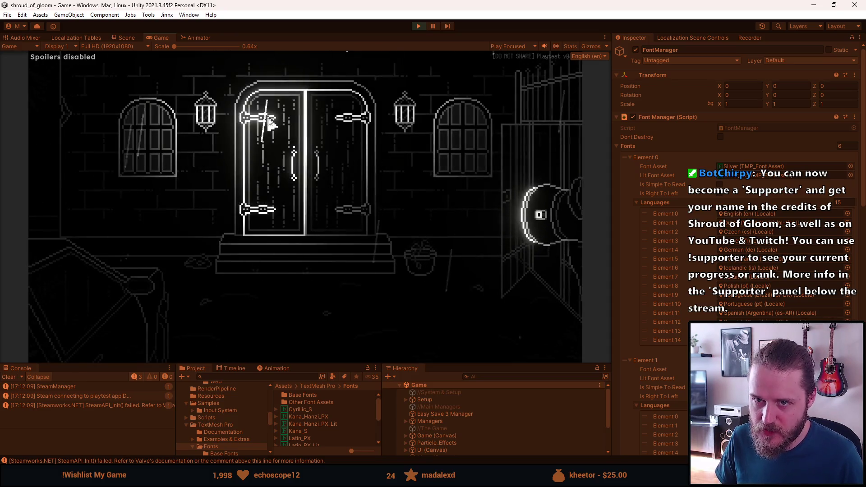
{"action": "key", "text": "Escape"}
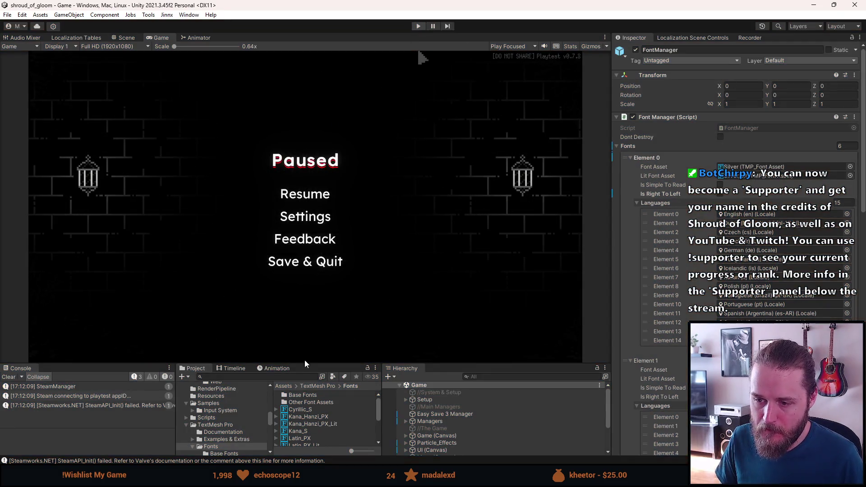
{"action": "key", "text": "ctrl+p"}
{"action": "left_click_drag", "start_coordinate": [304, 363], "coordinate": [289, 322]}
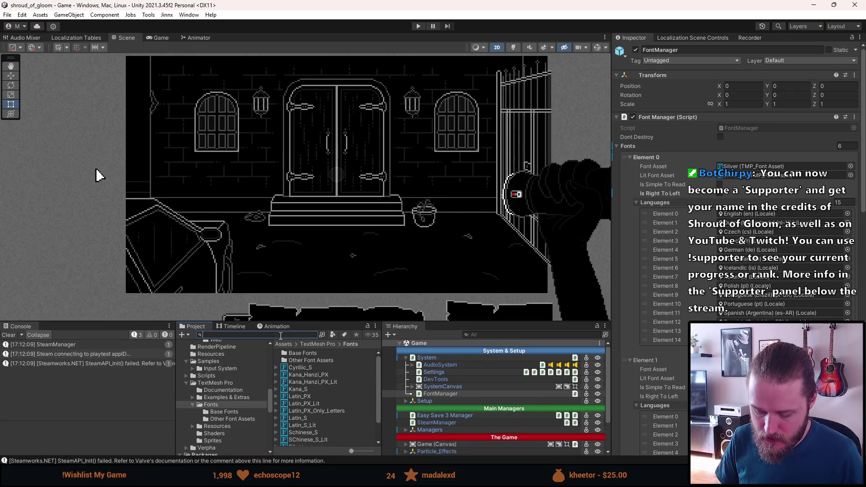
Search 'inspection' in the Project panel and open InspectionManager in Visual Studio.
{"action": "type", "text": "inspection"}
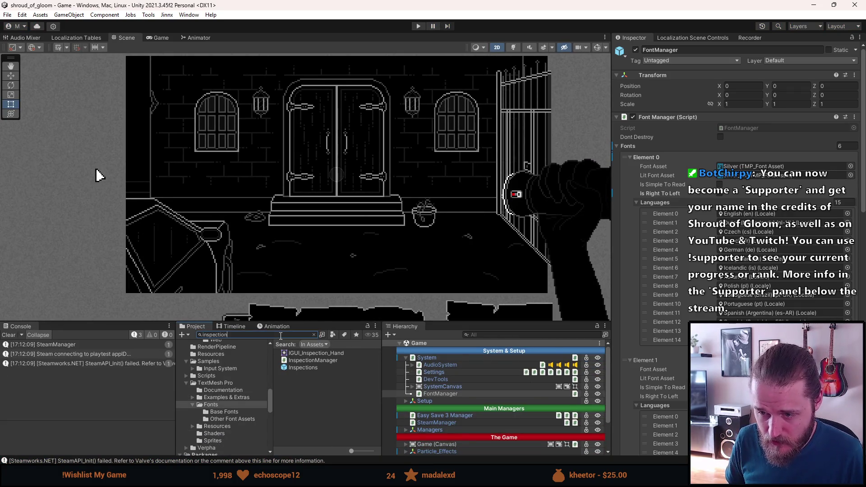
{"action": "left_click", "coordinate": [329, 360]}
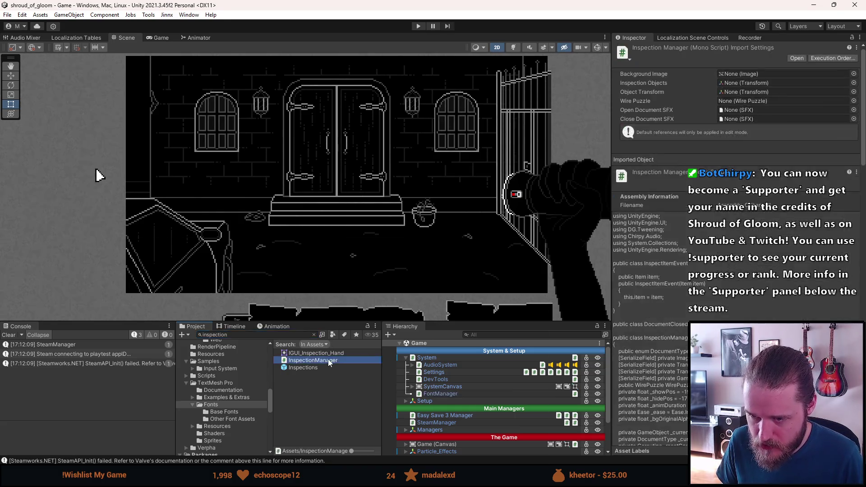
{"action": "double_click", "coordinate": [329, 361]}
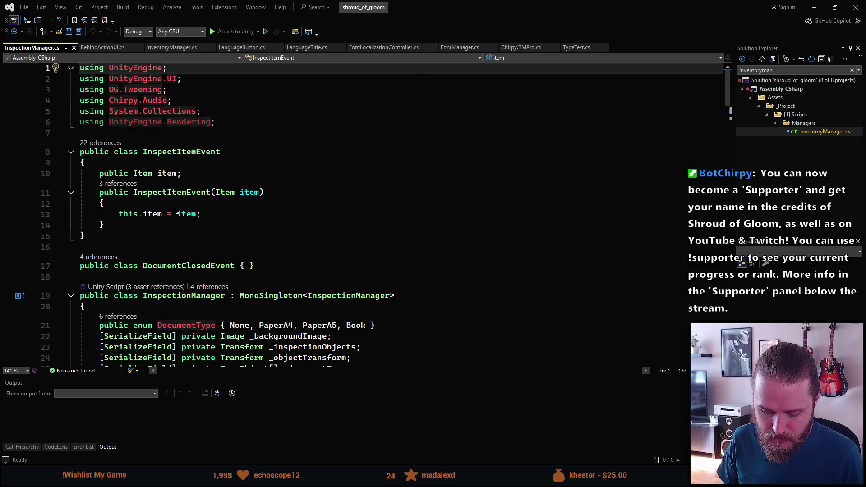
Remove and sort the usings in InspectionManager.cs and save it.
{"action": "key", "text": "ctrl+r"}
{"action": "key", "text": "ctrl+g"}
{"action": "key", "text": "ctrl+s"}
{"action": "scroll", "coordinate": [178, 210], "scroll_direction": "down", "scroll_amount": 3}
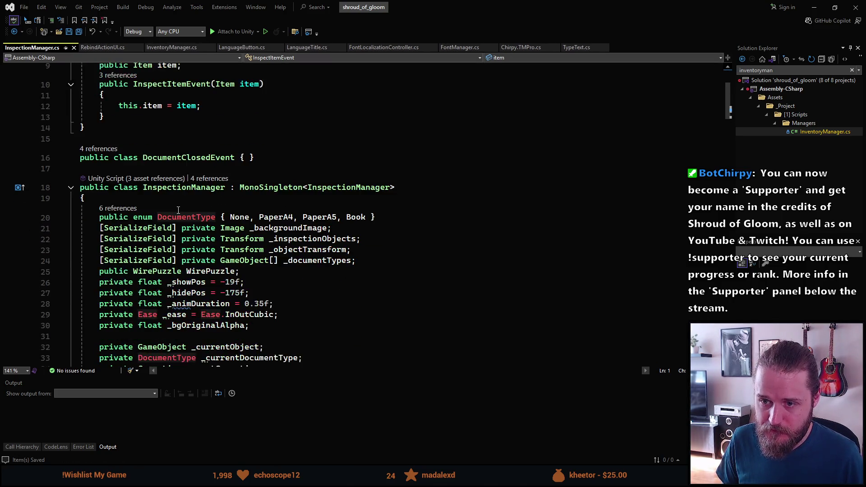
{"action": "scroll", "coordinate": [179, 210], "scroll_direction": "down", "scroll_amount": 7}
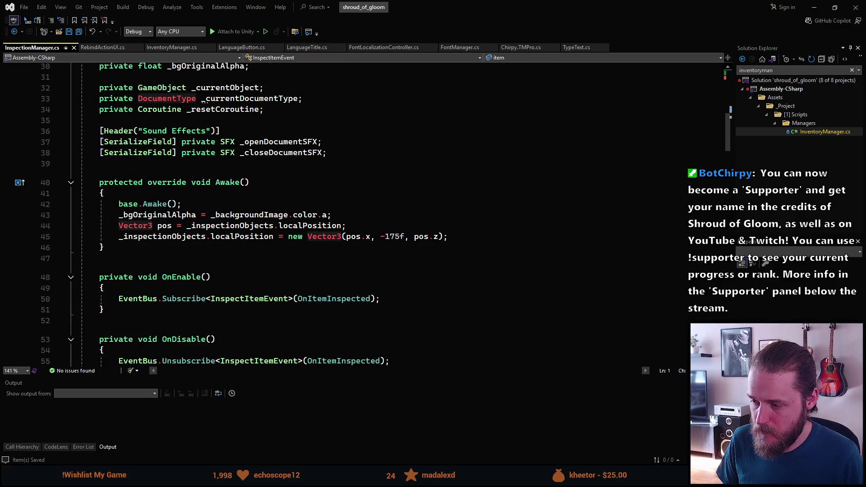
{"action": "key", "text": "alt+Tab"}
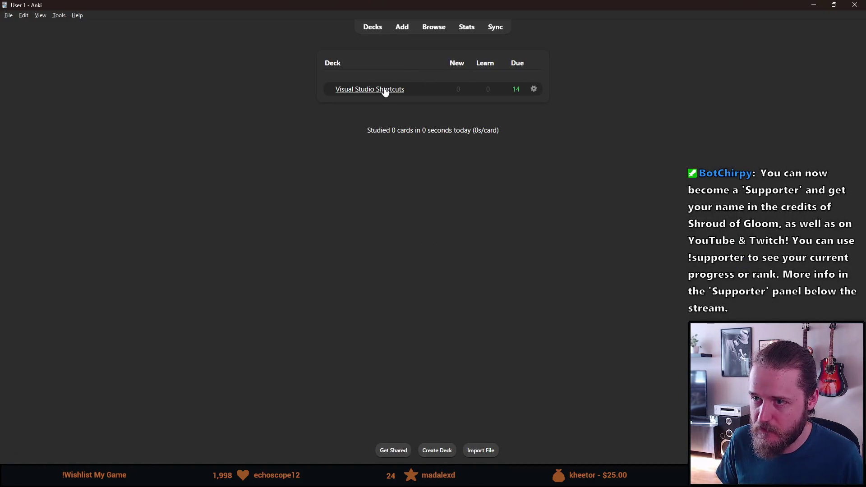
Study the Visual Studio Shortcuts deck through its first six cards, including Find in files and Code cleanup.
{"action": "scroll", "coordinate": [364, 142], "scroll_direction": "up", "scroll_amount": 5}
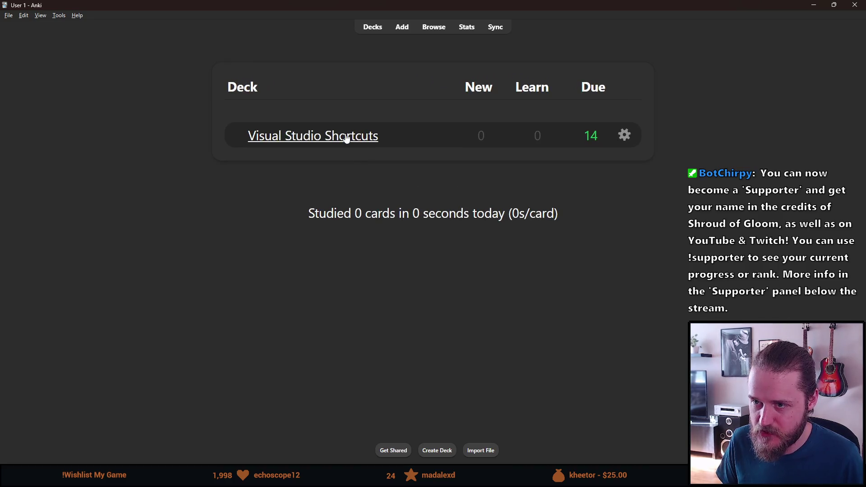
{"action": "left_click", "coordinate": [345, 135]}
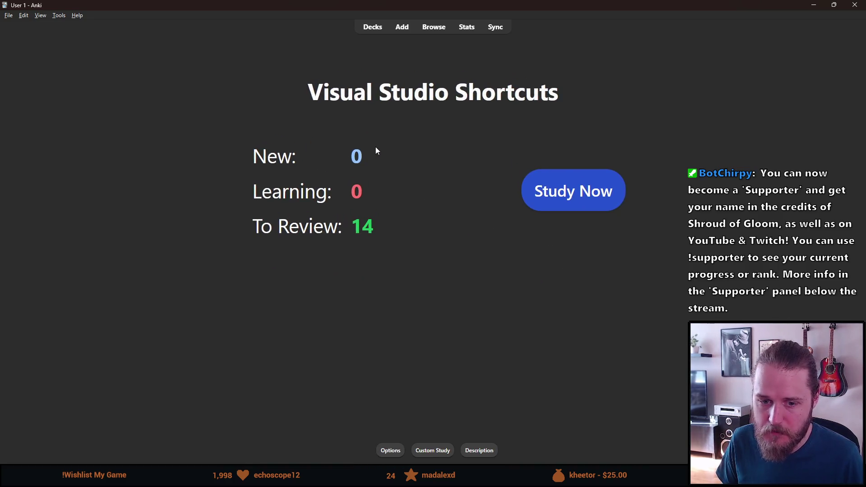
{"action": "left_click", "coordinate": [548, 204]}
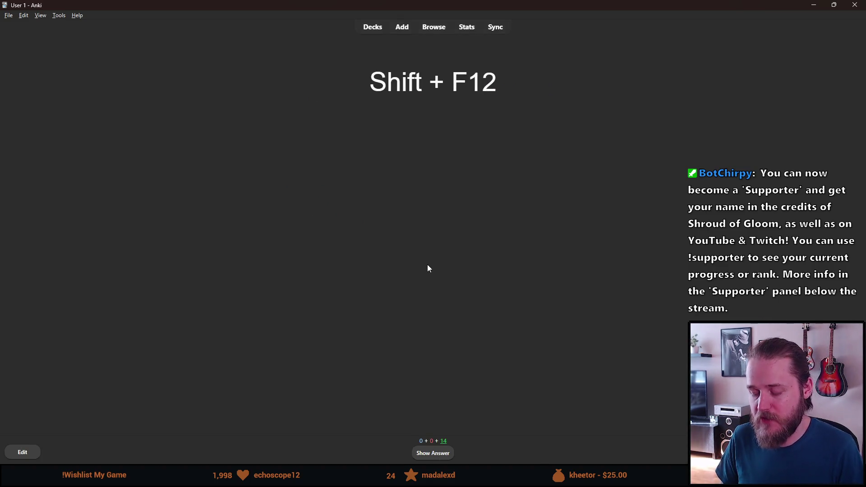
{"action": "left_click", "coordinate": [432, 453]}
{"action": "left_click", "coordinate": [454, 456]}
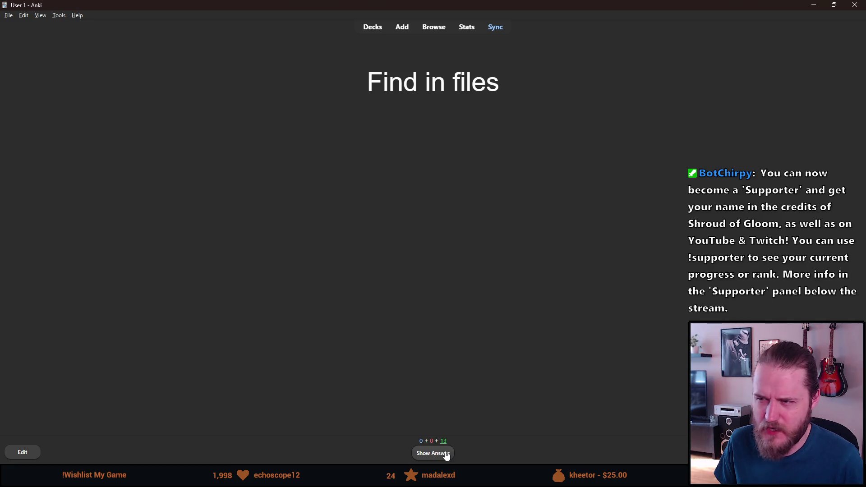
{"action": "left_click", "coordinate": [447, 455]}
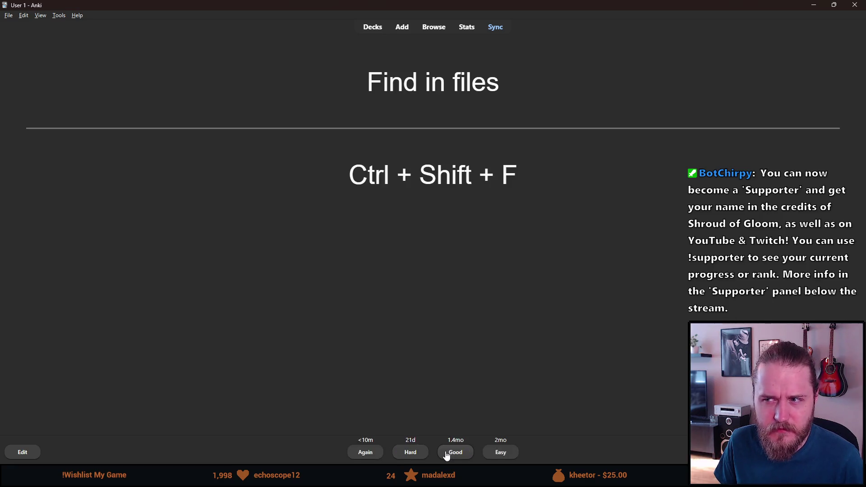
{"action": "left_click", "coordinate": [411, 453]}
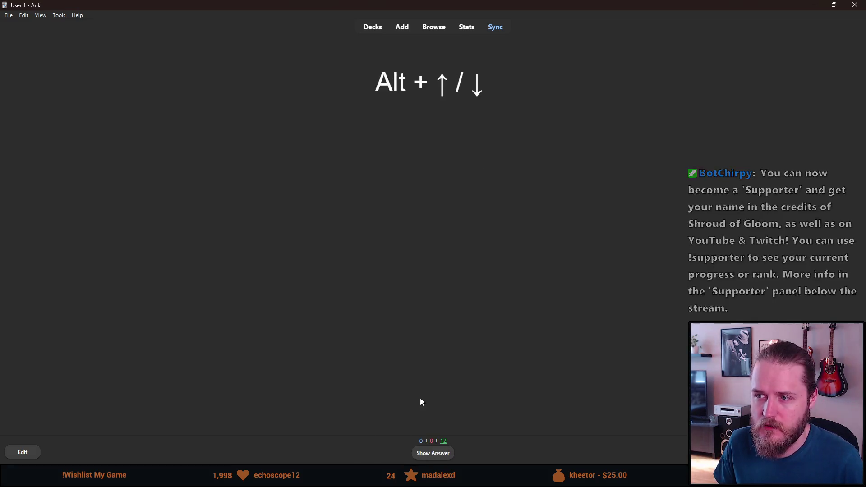
{"action": "left_click", "coordinate": [434, 454]}
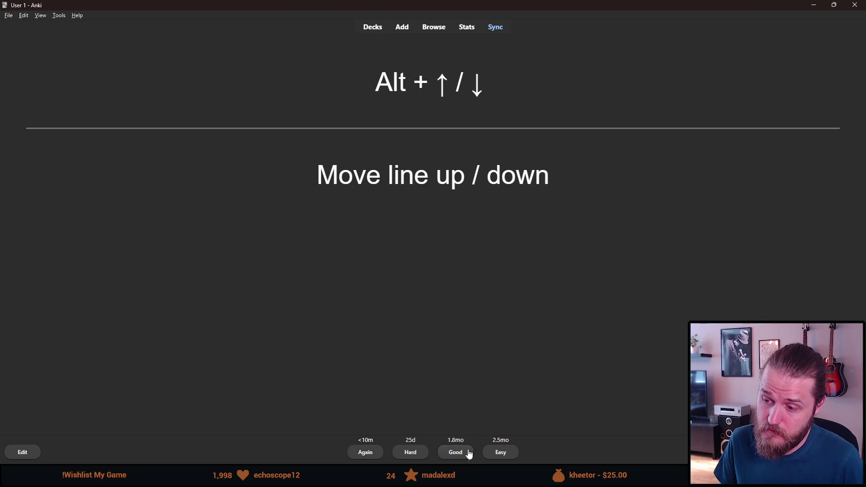
{"action": "left_click", "coordinate": [456, 456]}
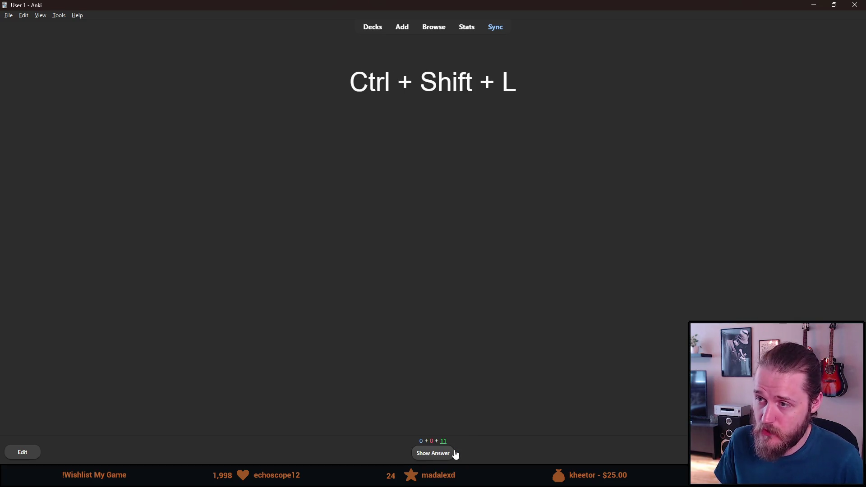
{"action": "left_click", "coordinate": [445, 458]}
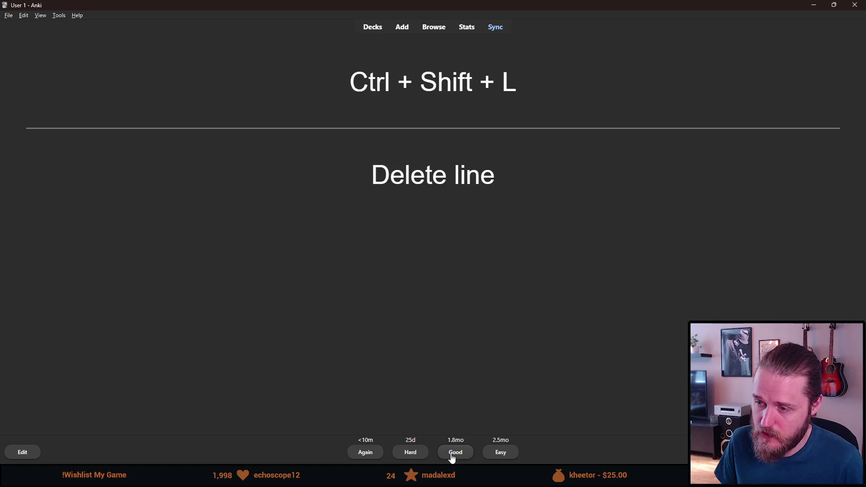
{"action": "left_click", "coordinate": [451, 457]}
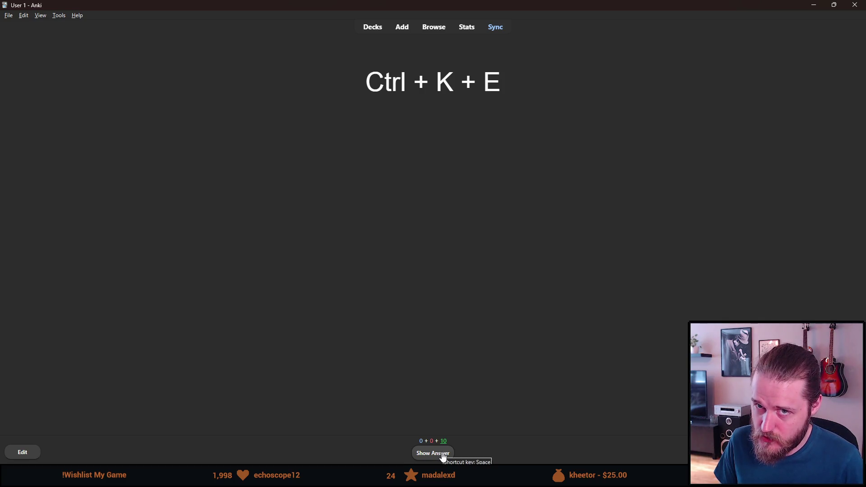
{"action": "left_click", "coordinate": [444, 456]}
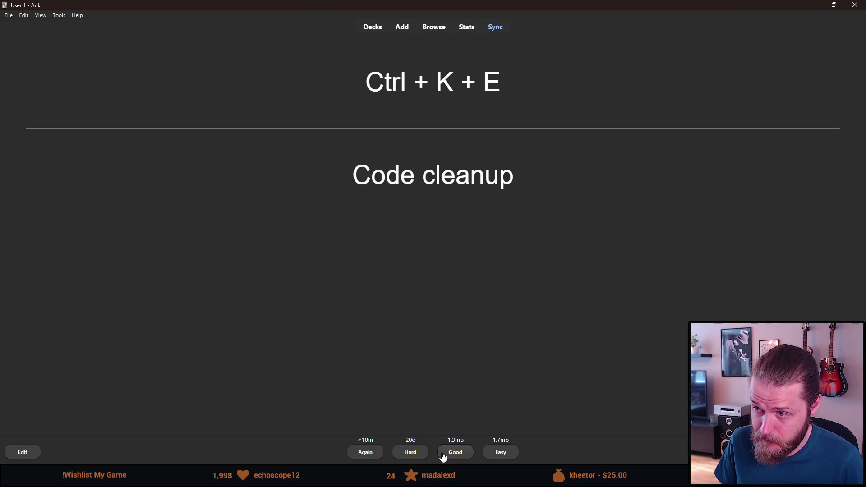
{"action": "left_click", "coordinate": [406, 457]}
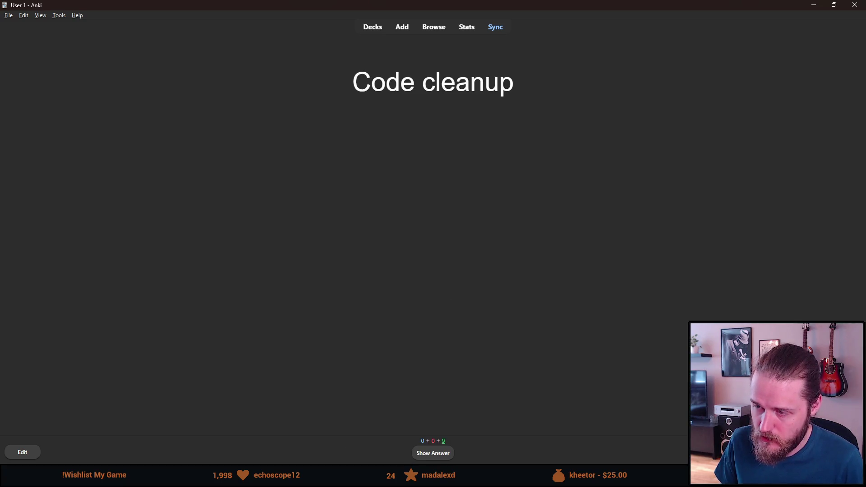
{"action": "left_click", "coordinate": [439, 457]}
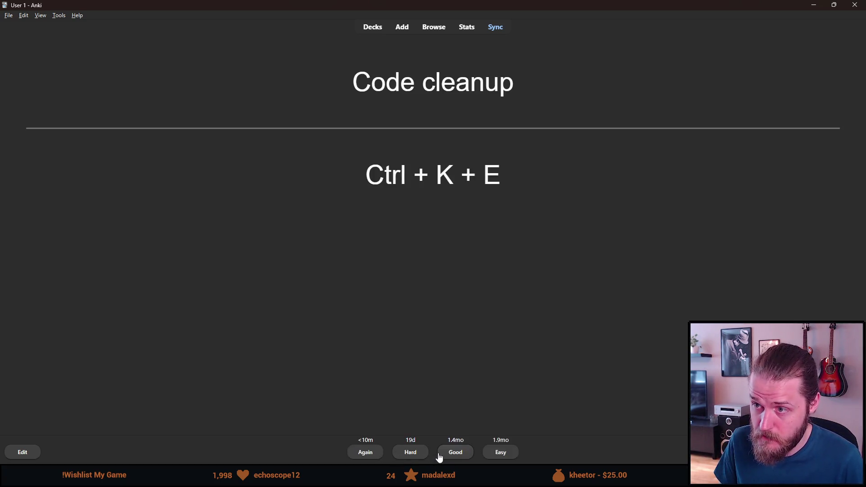
{"action": "left_click", "coordinate": [420, 453]}
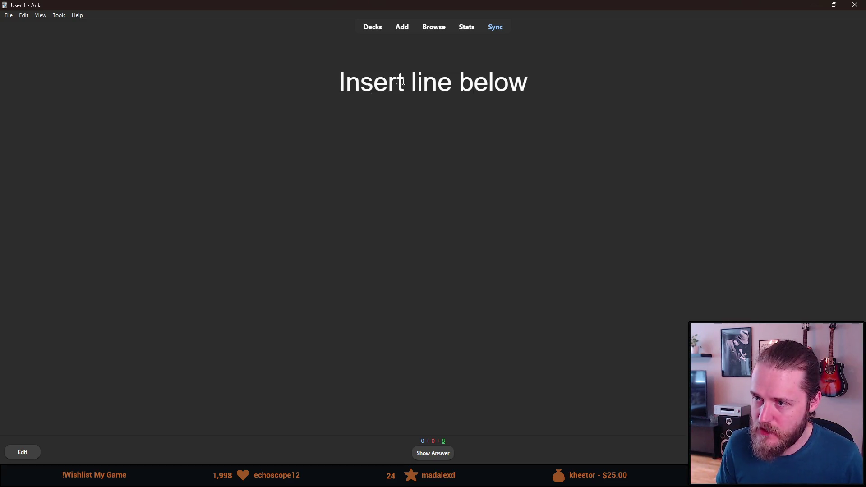
Review the remaining eight cards, from Insert line below to Scroll page horizontally.
{"action": "left_click", "coordinate": [440, 456]}
{"action": "left_click", "coordinate": [450, 455]}
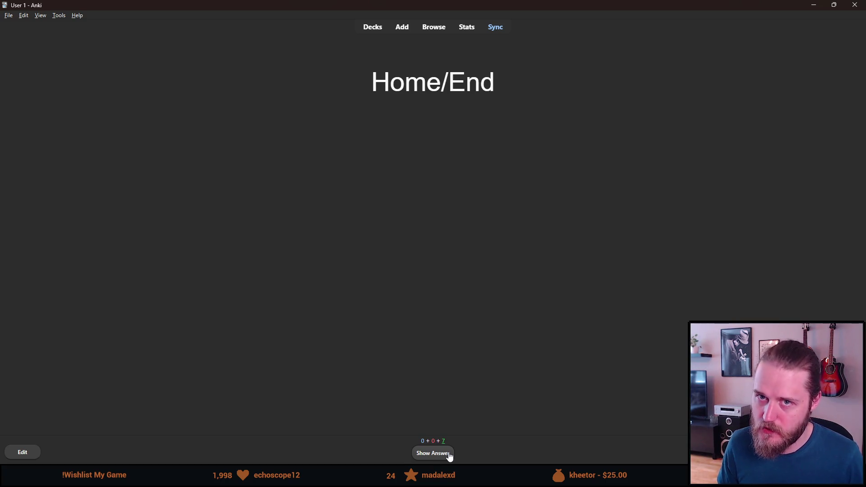
{"action": "left_click", "coordinate": [451, 456]}
{"action": "left_click", "coordinate": [450, 455]}
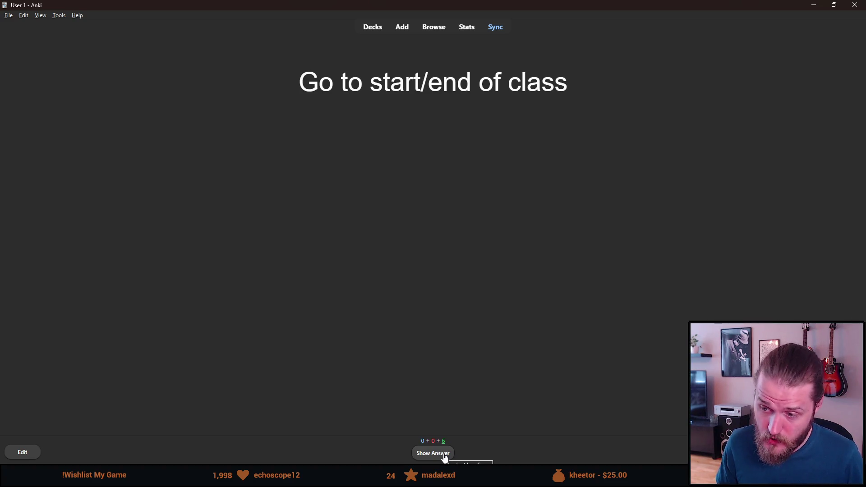
{"action": "left_click", "coordinate": [445, 457]}
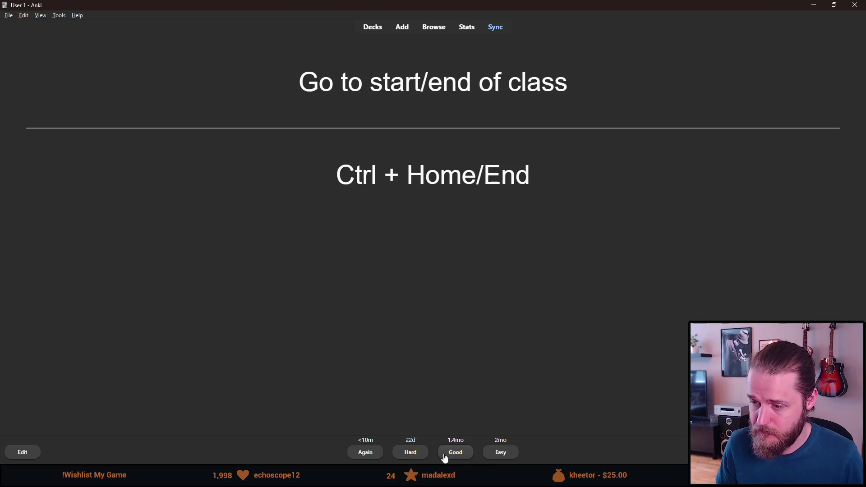
{"action": "left_click", "coordinate": [444, 453]}
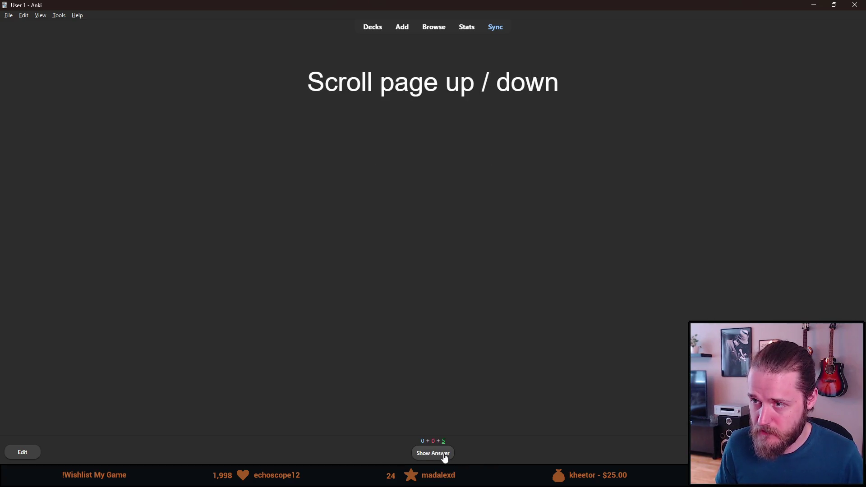
{"action": "left_click", "coordinate": [445, 455]}
{"action": "left_click", "coordinate": [456, 455]}
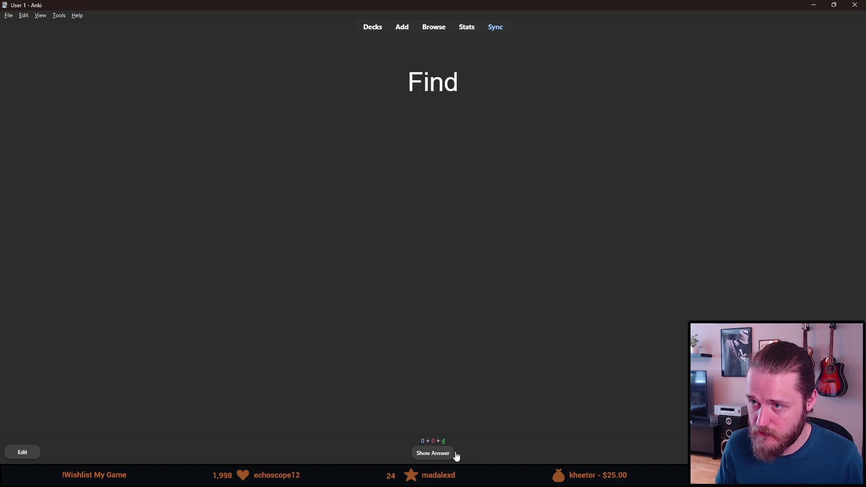
{"action": "left_click", "coordinate": [450, 455]}
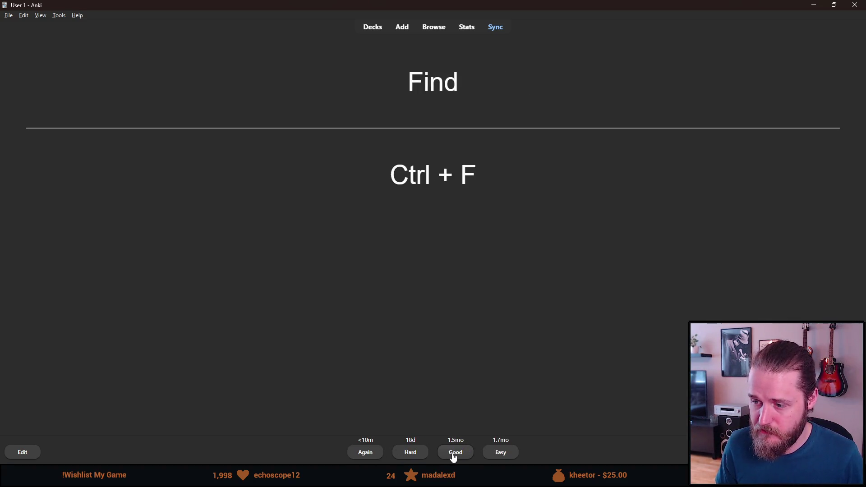
{"action": "left_click", "coordinate": [456, 454]}
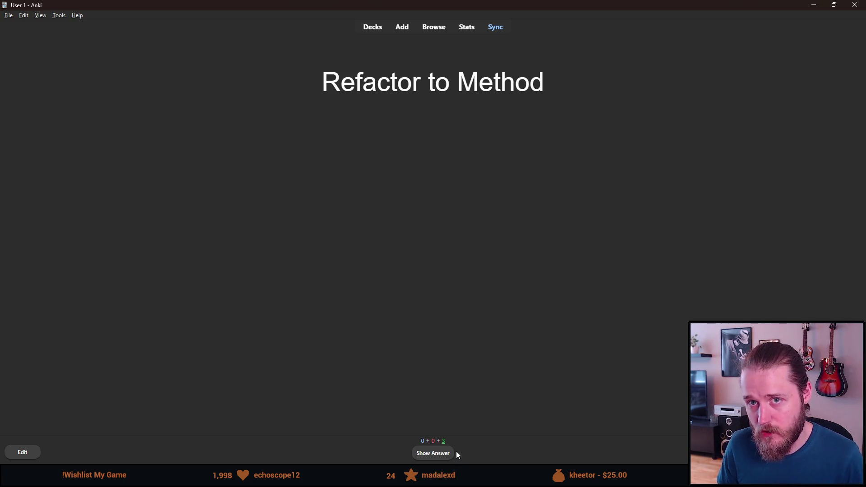
{"action": "left_click", "coordinate": [449, 454]}
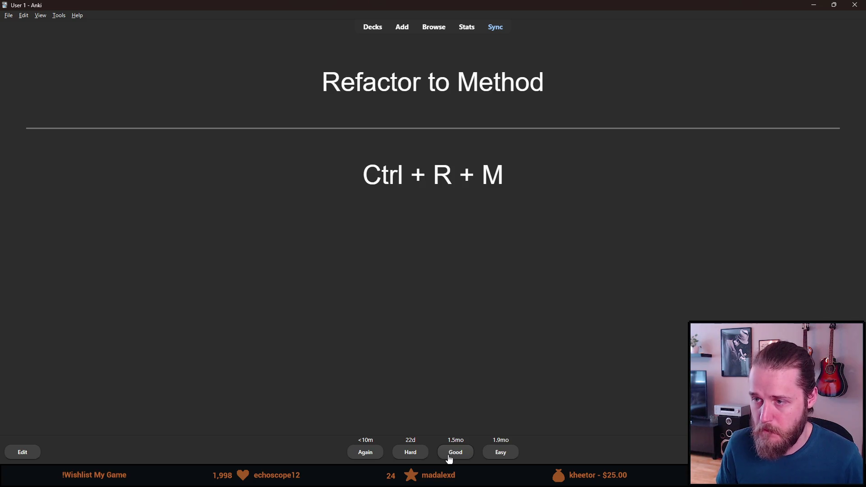
{"action": "left_click", "coordinate": [450, 456]}
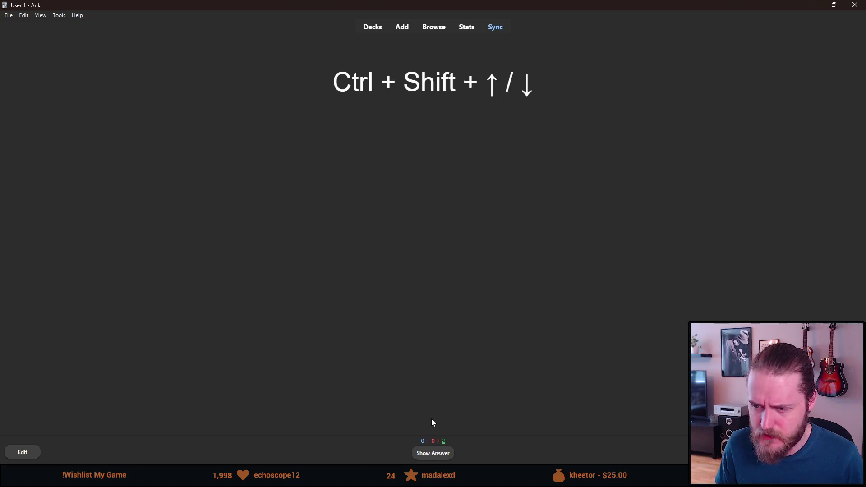
{"action": "left_click", "coordinate": [436, 456]}
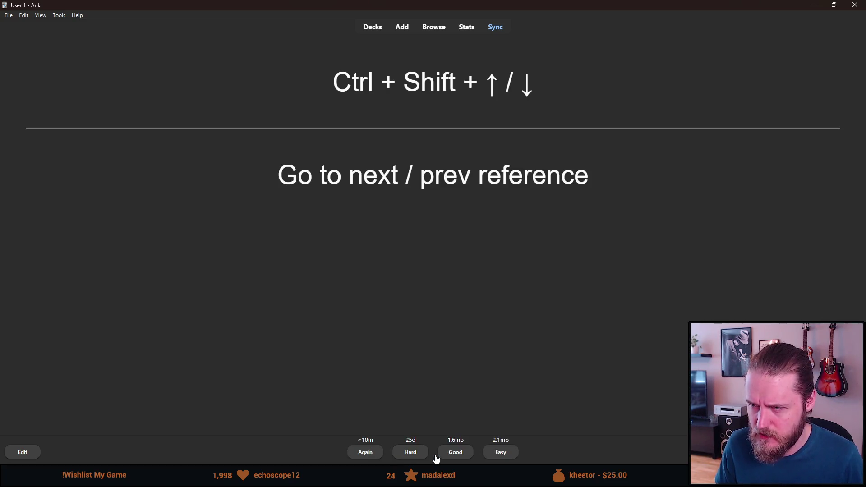
{"action": "left_click", "coordinate": [456, 456]}
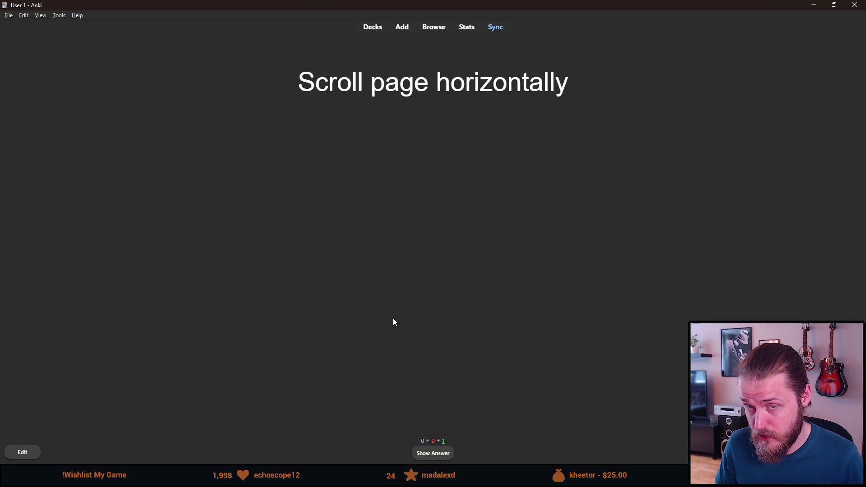
{"action": "left_click", "coordinate": [431, 454]}
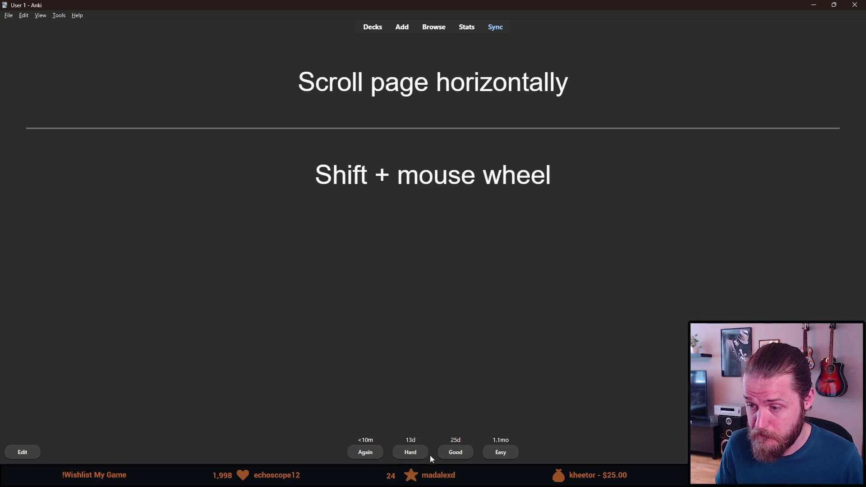
{"action": "left_click", "coordinate": [421, 455]}
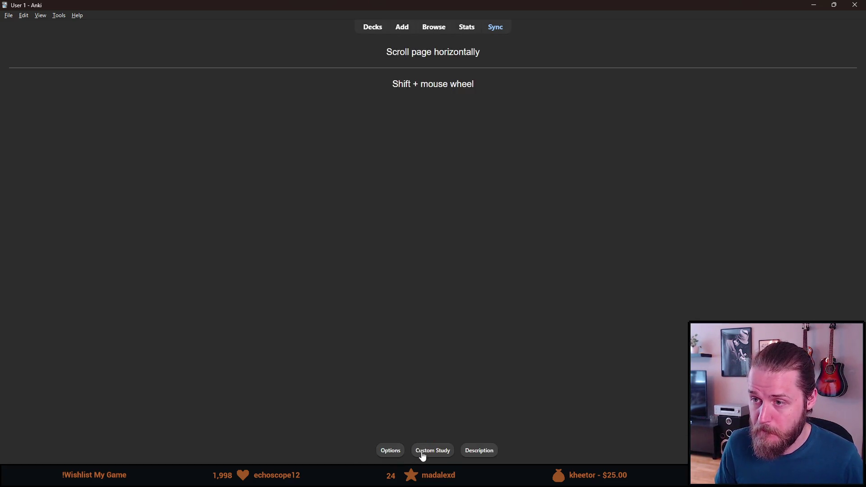
Close Anki and save InspectionManager.cs in Visual Studio.
{"action": "left_click", "coordinate": [862, 5]}
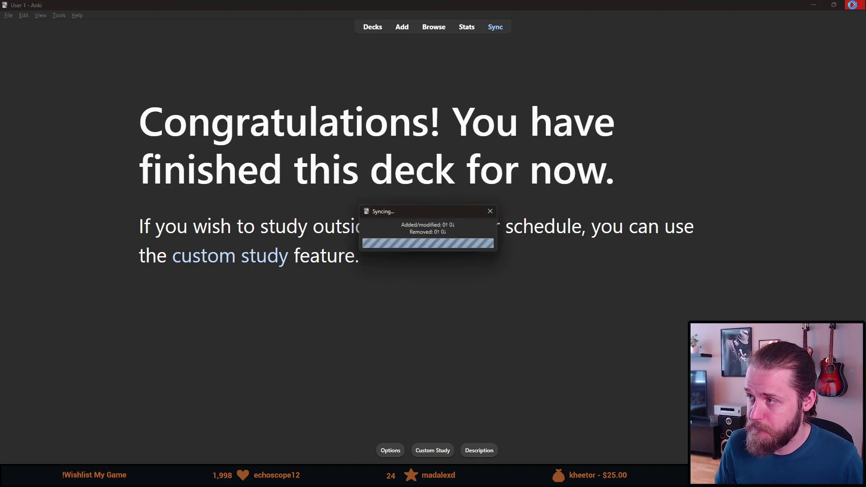
{"action": "left_click", "coordinate": [188, 218]}
{"action": "key", "text": "ctrl+s"}
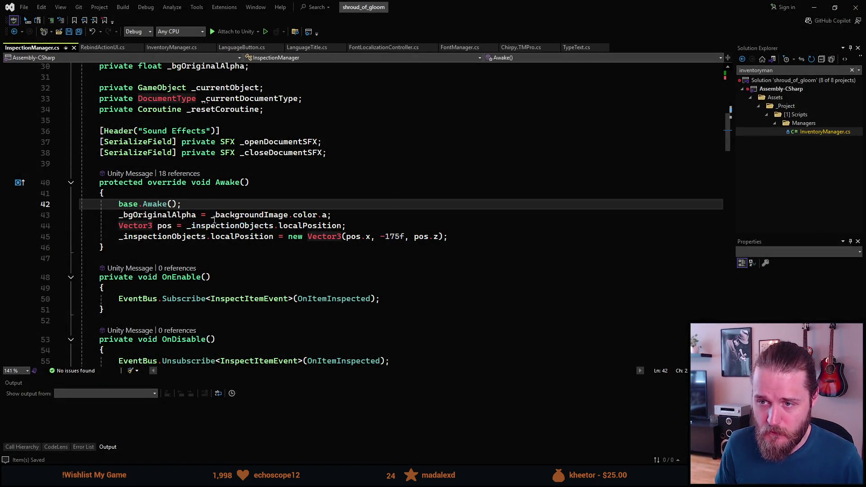
Trace the uses of _currentObject and place the caret on the ShowItem call.
{"action": "scroll", "coordinate": [215, 218], "scroll_direction": "down", "scroll_amount": 13}
{"action": "scroll", "coordinate": [214, 218], "scroll_direction": "up", "scroll_amount": 4}
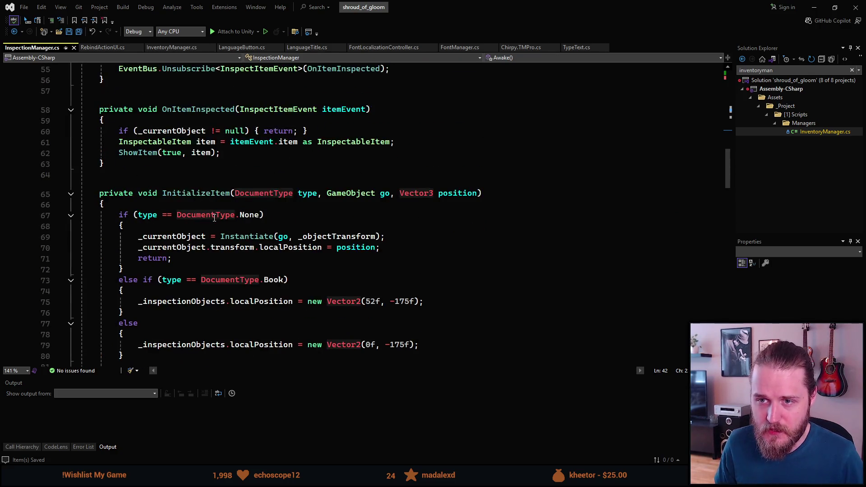
{"action": "scroll", "coordinate": [212, 224], "scroll_direction": "down", "scroll_amount": 1}
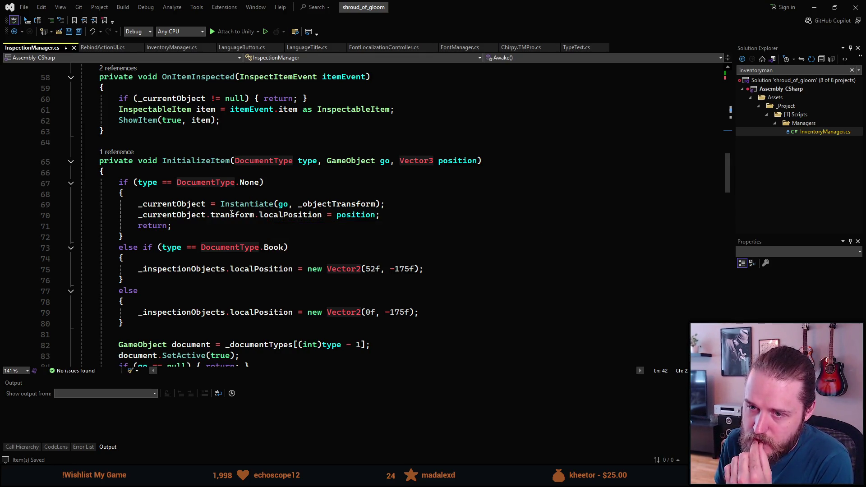
{"action": "left_click", "coordinate": [174, 206]}
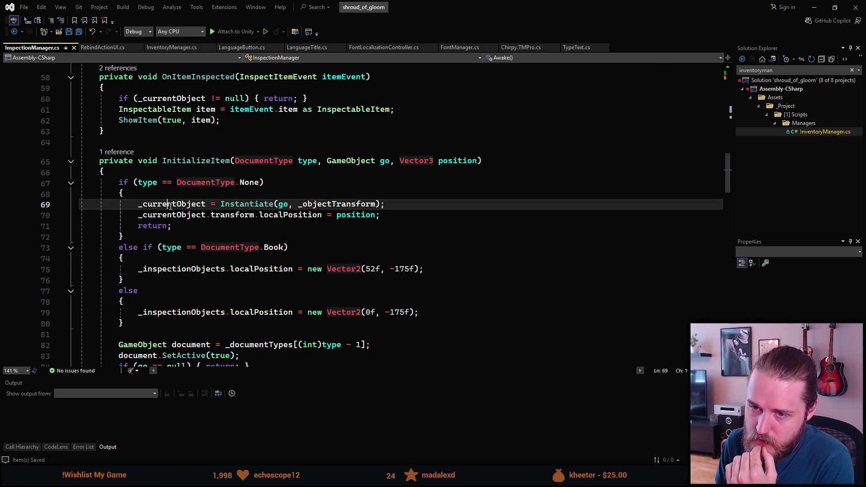
{"action": "left_click", "coordinate": [213, 238]}
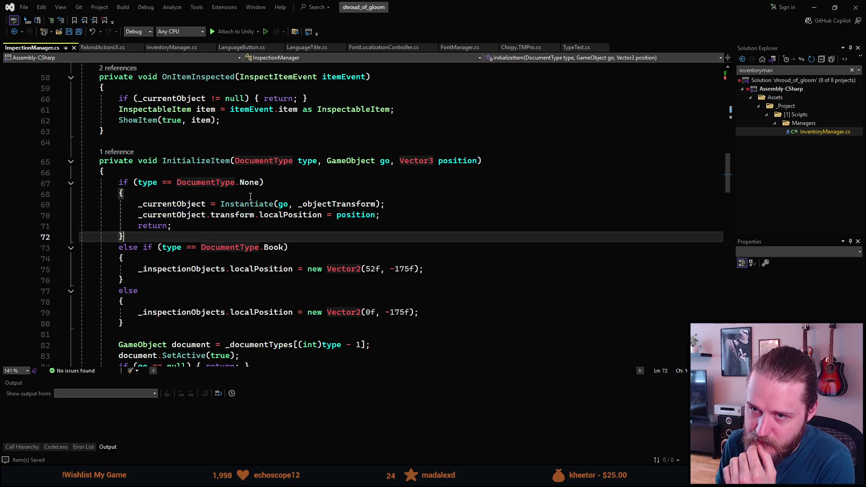
{"action": "scroll", "coordinate": [249, 194], "scroll_direction": "up", "scroll_amount": 4}
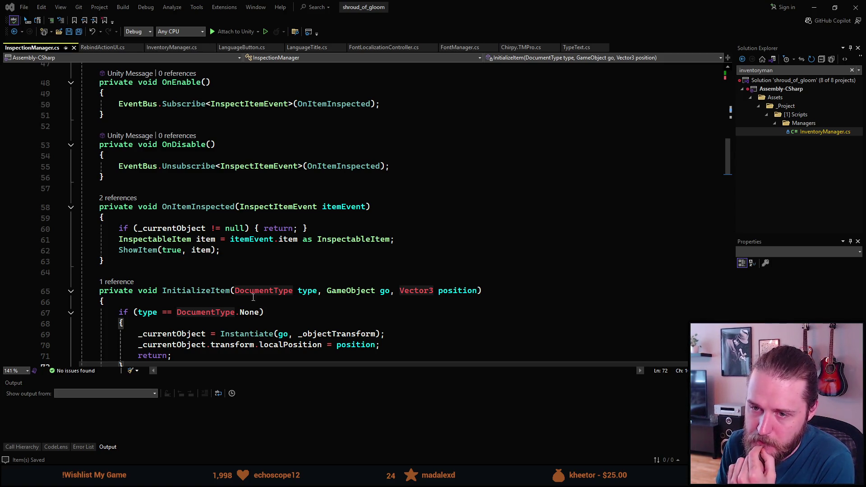
{"action": "left_click", "coordinate": [135, 250]}
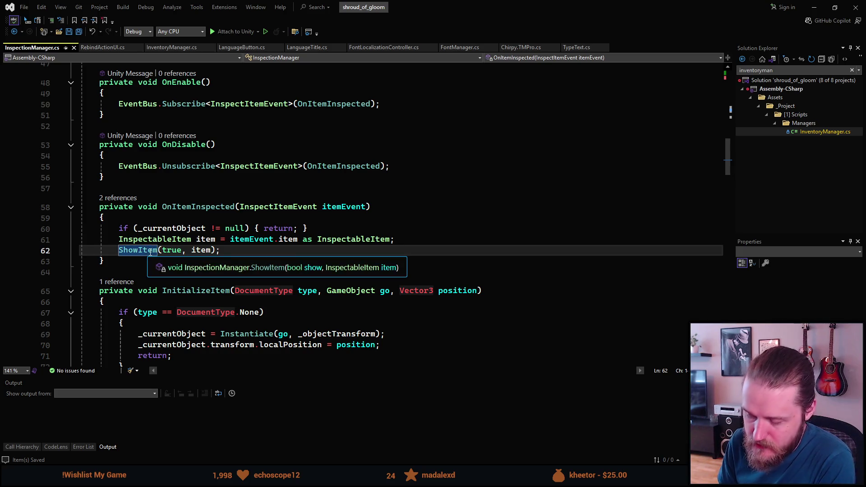
{"action": "left_click", "coordinate": [135, 250], "text": "ctrl"}
{"action": "scroll", "coordinate": [160, 265], "scroll_direction": "down", "scroll_amount": 5}
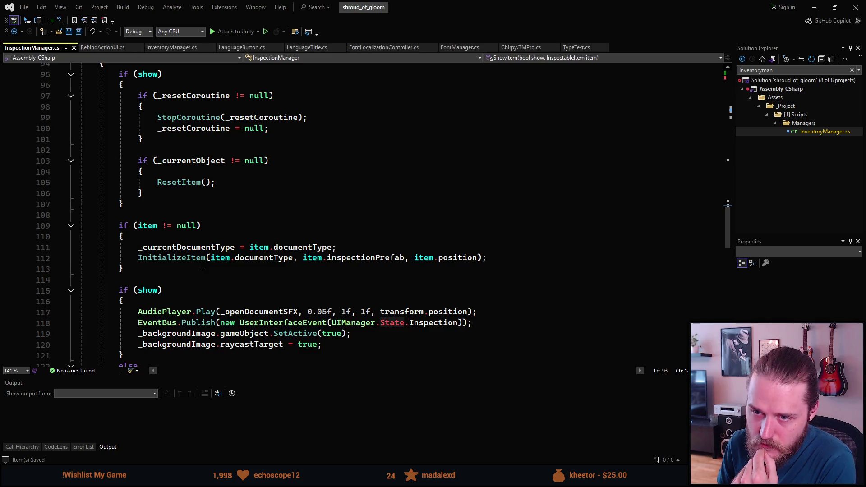
{"action": "scroll", "coordinate": [200, 267], "scroll_direction": "up", "scroll_amount": 3}
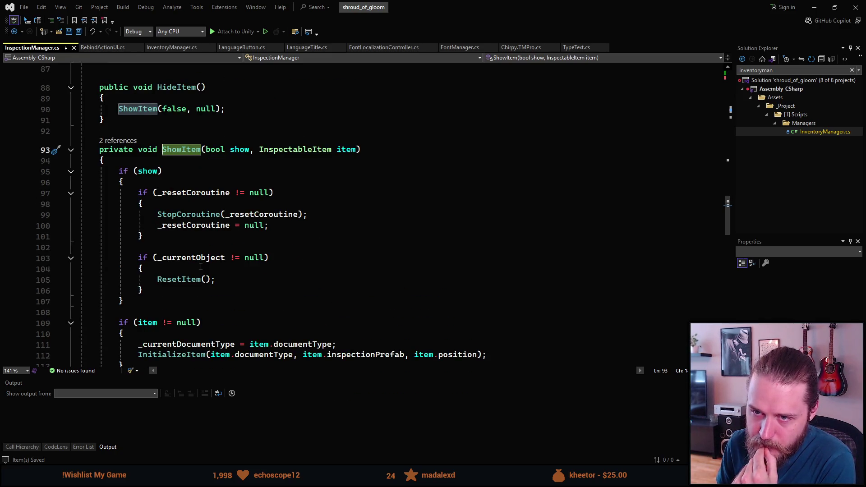
{"action": "scroll", "coordinate": [201, 267], "scroll_direction": "down", "scroll_amount": 4}
{"action": "scroll", "coordinate": [201, 267], "scroll_direction": "down", "scroll_amount": 3}
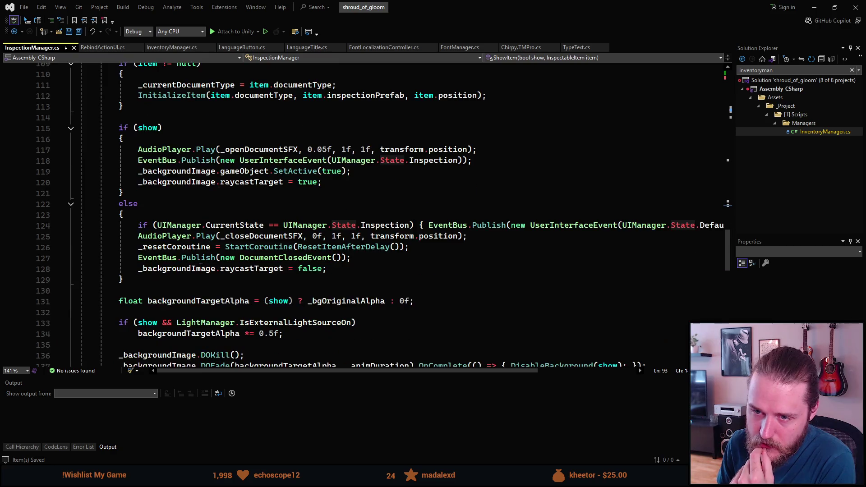
{"action": "scroll", "coordinate": [201, 267], "scroll_direction": "down", "scroll_amount": 9}
{"action": "scroll", "coordinate": [201, 267], "scroll_direction": "up", "scroll_amount": 20}
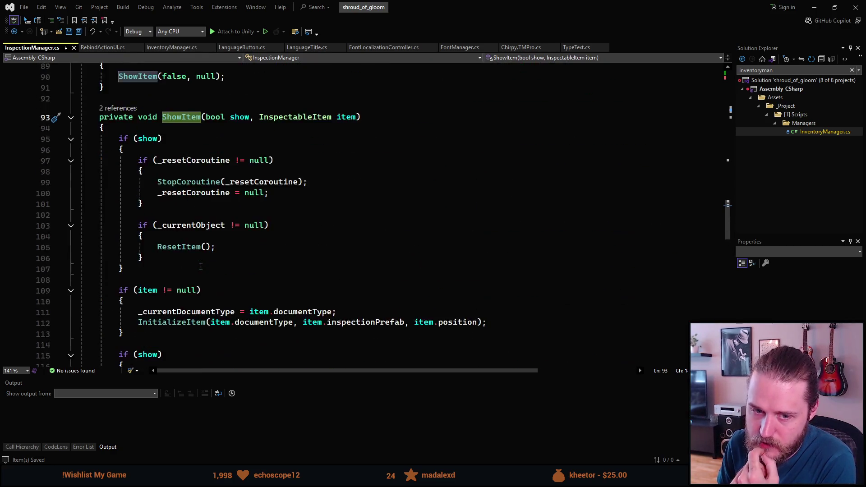
{"action": "scroll", "coordinate": [200, 267], "scroll_direction": "up", "scroll_amount": 5}
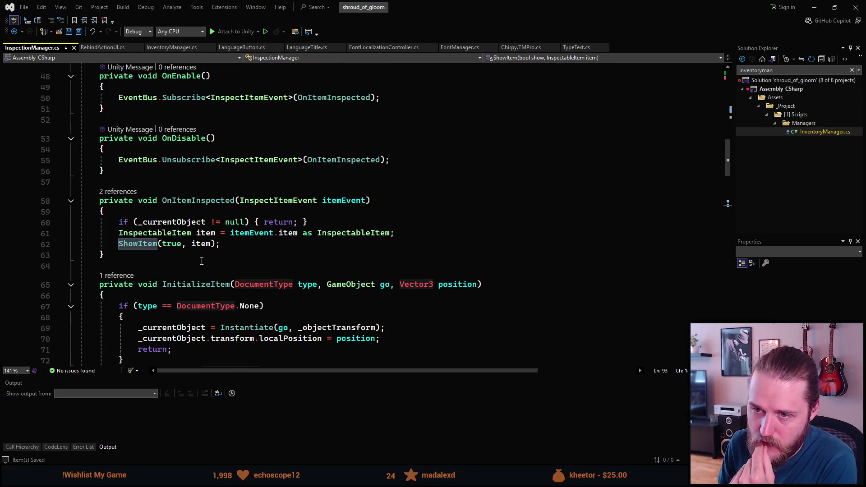
{"action": "scroll", "coordinate": [202, 250], "scroll_direction": "down", "scroll_amount": 3}
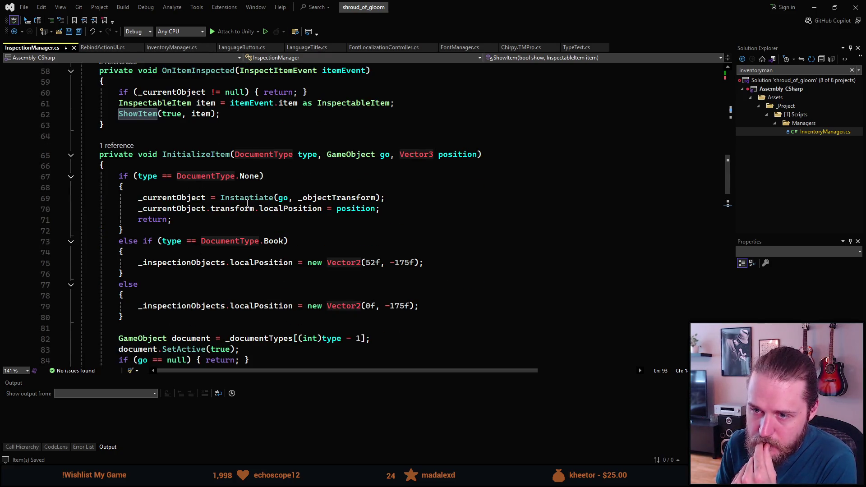
{"action": "scroll", "coordinate": [210, 271], "scroll_direction": "down", "scroll_amount": 3}
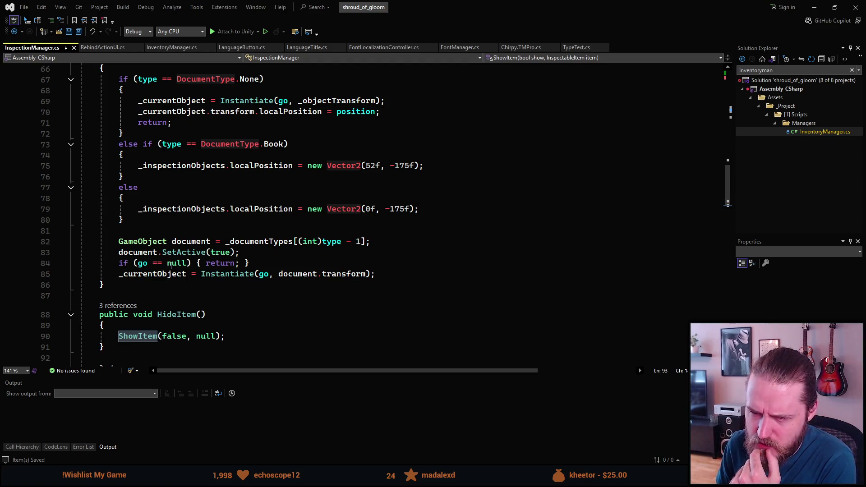
Trace the go parameter through InitializeItem and where it is first instantiated.
{"action": "left_click", "coordinate": [141, 264]}
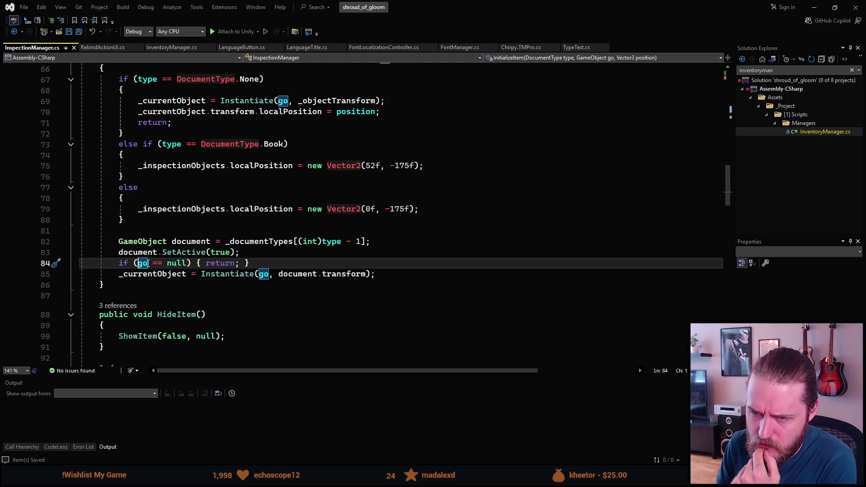
{"action": "scroll", "coordinate": [149, 264], "scroll_direction": "up", "scroll_amount": 1}
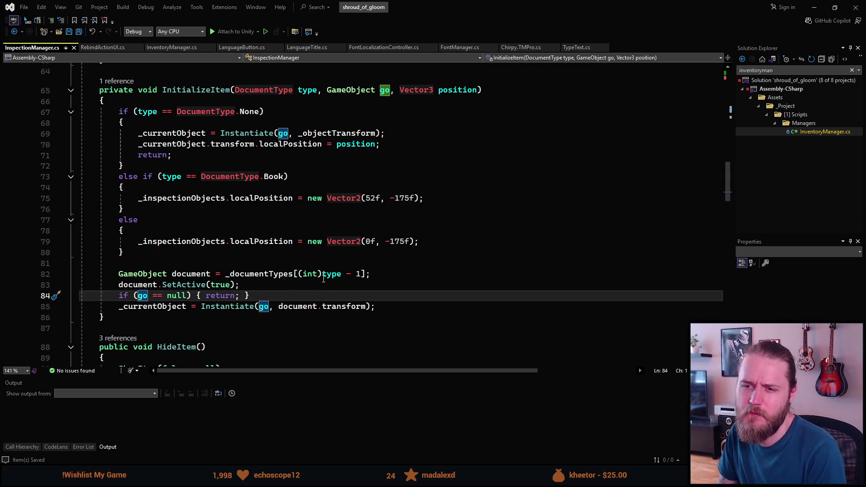
{"action": "mouse_move", "coordinate": [330, 275]}
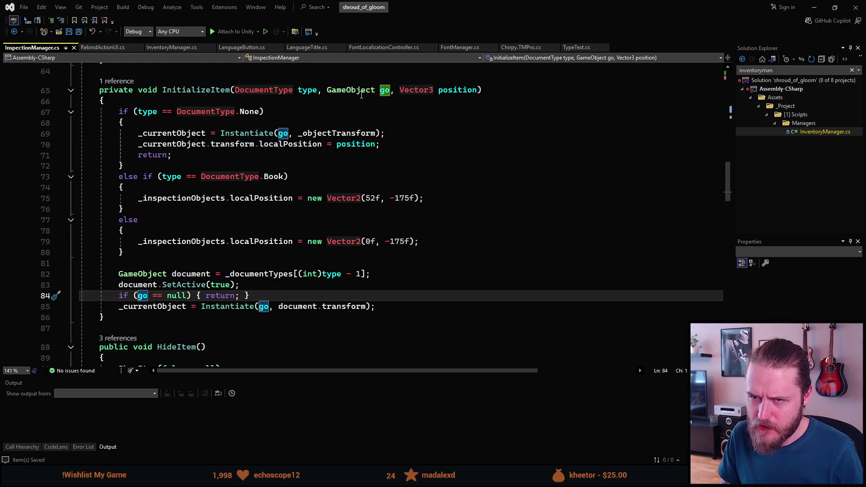
{"action": "scroll", "coordinate": [267, 181], "scroll_direction": "up", "scroll_amount": 1}
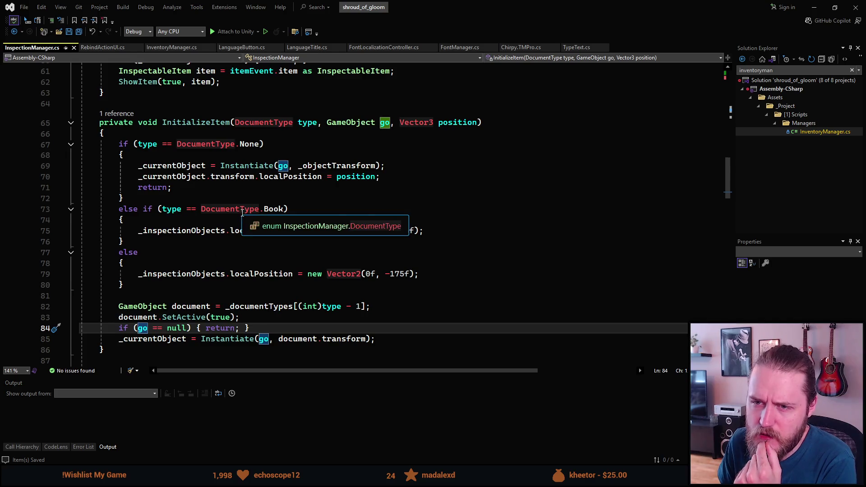
{"action": "scroll", "coordinate": [241, 213], "scroll_direction": "down", "scroll_amount": 12}
{"action": "scroll", "coordinate": [240, 213], "scroll_direction": "down", "scroll_amount": 1}
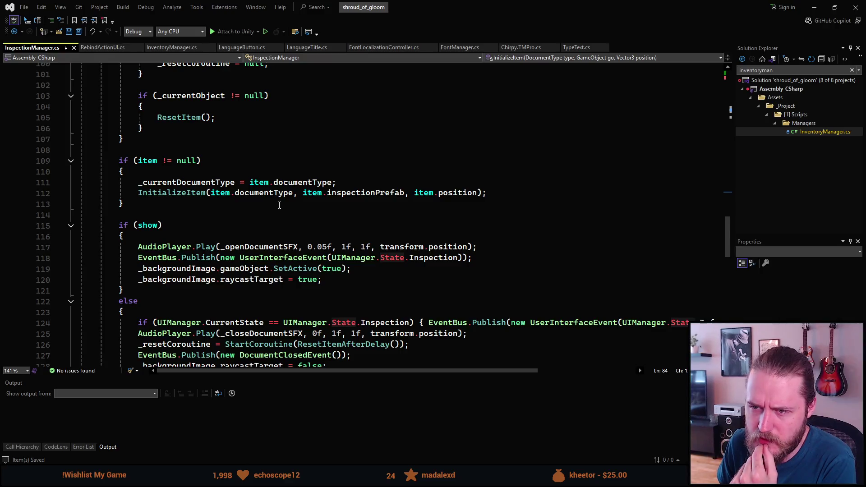
{"action": "scroll", "coordinate": [278, 201], "scroll_direction": "up", "scroll_amount": 9}
{"action": "scroll", "coordinate": [278, 202], "scroll_direction": "up", "scroll_amount": 3}
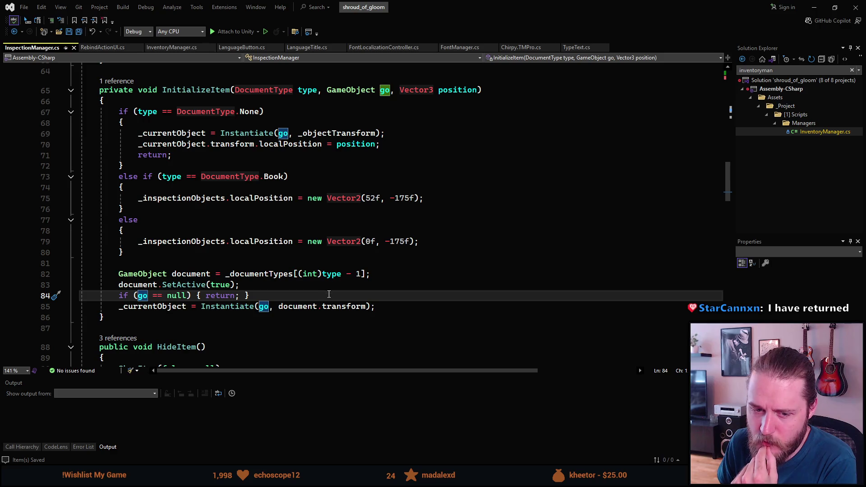
{"action": "left_click", "coordinate": [379, 278]}
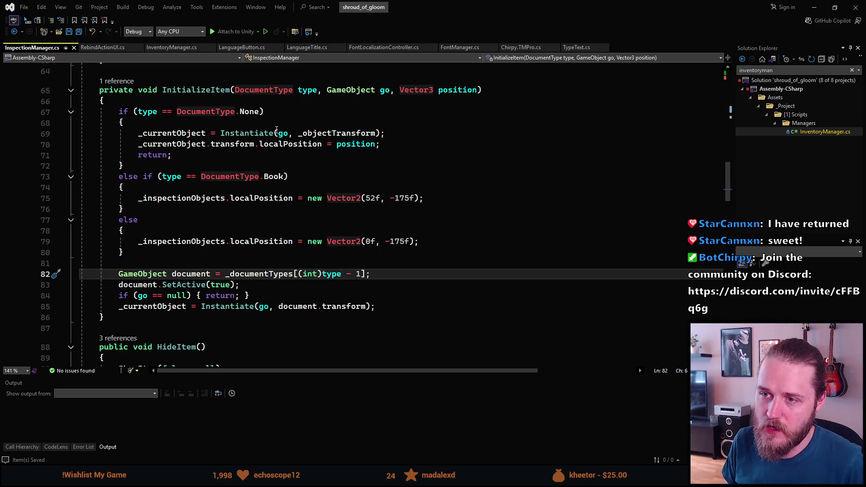
{"action": "left_click", "coordinate": [280, 133]}
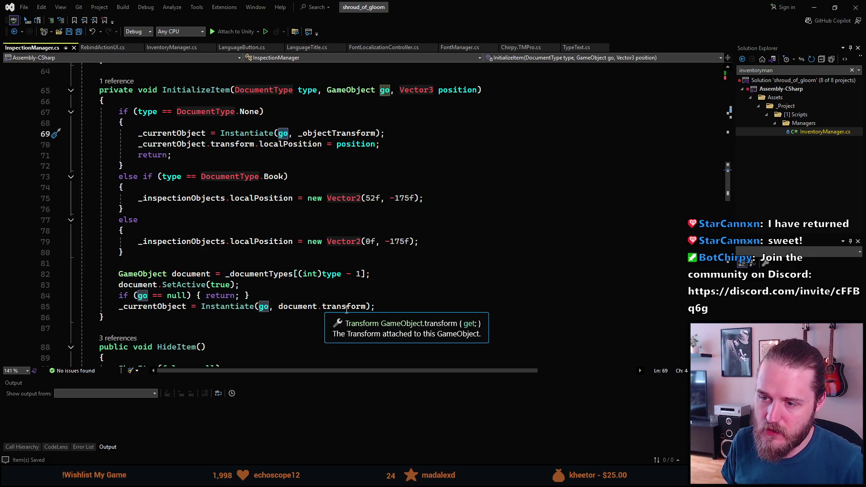
Add a line after the final Instantiate call and start typing 'TextMeshProUGUI textObject'.
{"action": "left_click", "coordinate": [379, 307]}
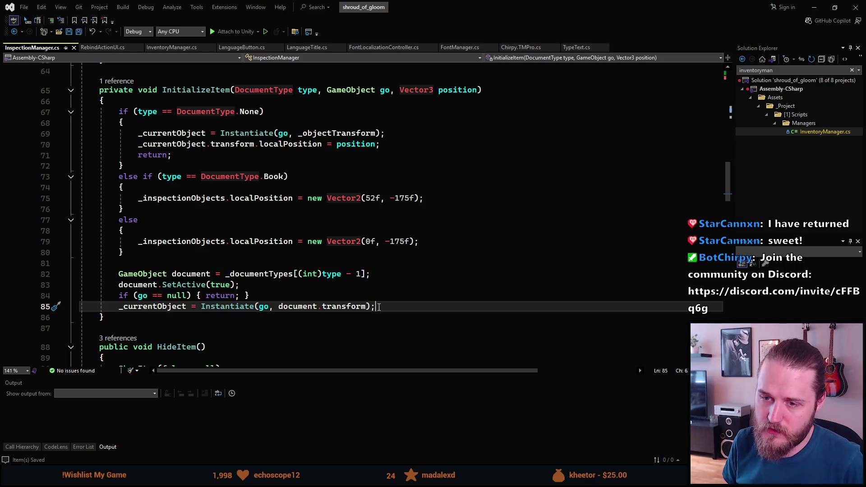
{"action": "key", "text": "Return"}
{"action": "key", "text": "Return"}
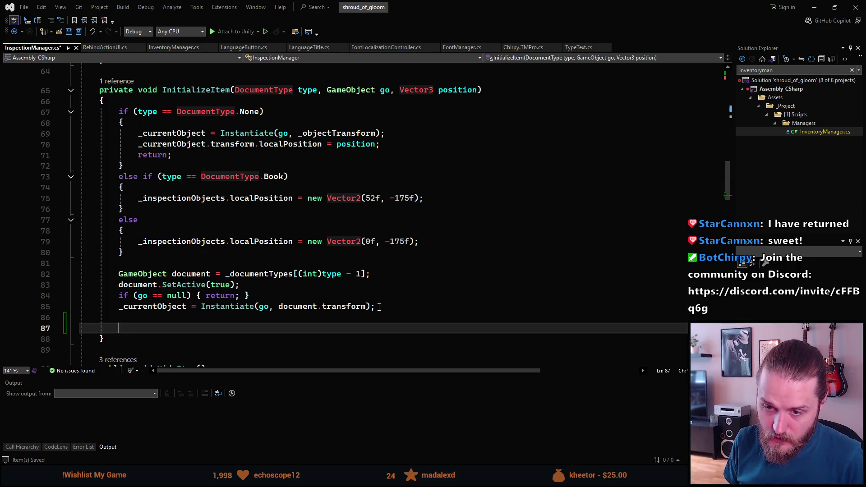
{"action": "type", "text": "TextMeshP"}
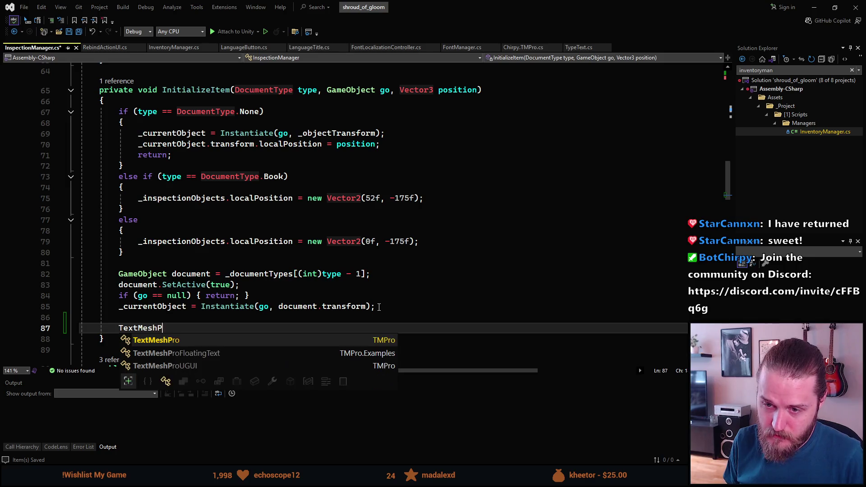
{"action": "type", "text": "roUGUI "}
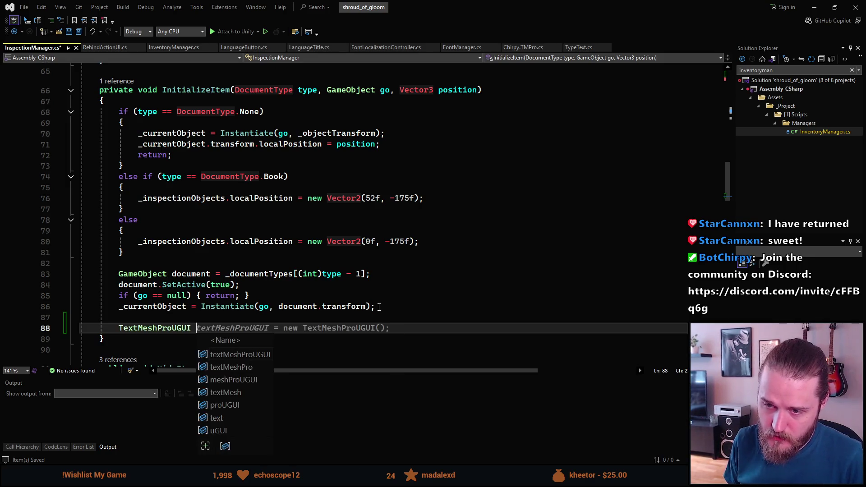
{"action": "type", "text": "textObject"}
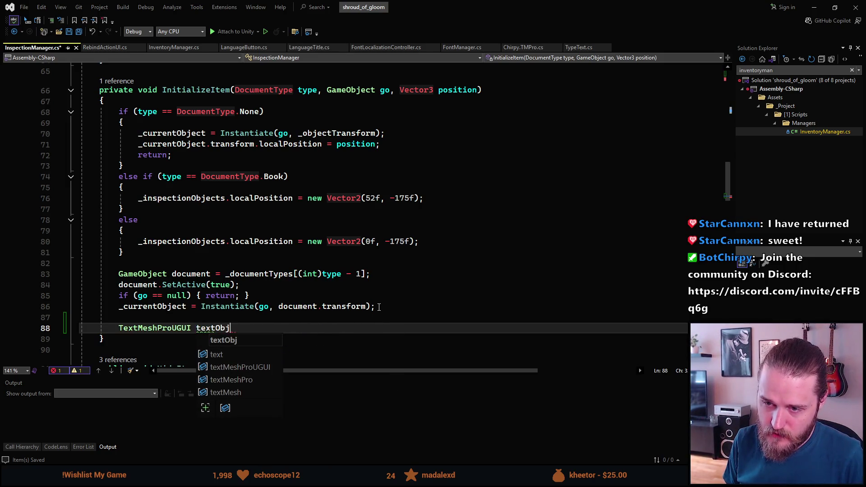
Turn line 88 into a TextMeshProUGUI[] texts array assigned from _currentObject.
{"action": "key", "text": "BackSpace"}
{"action": "key", "text": "BackSpace"}
{"action": "key", "text": "BackSpace"}
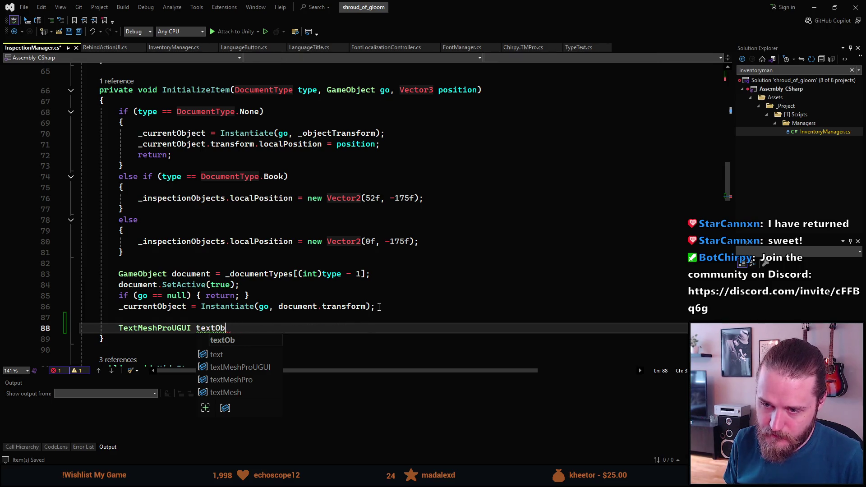
{"action": "type", "text": "s"}
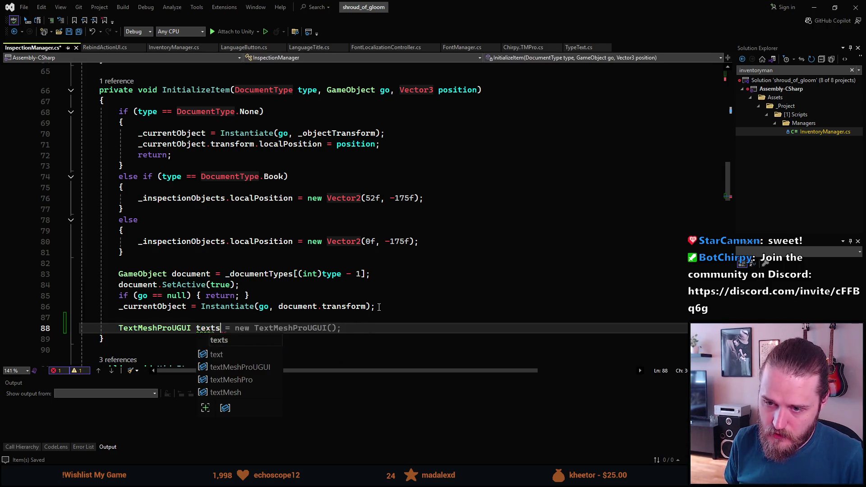
{"action": "key", "text": "Left"}
{"action": "type", "text": "[]"}
{"action": "key", "text": "End"}
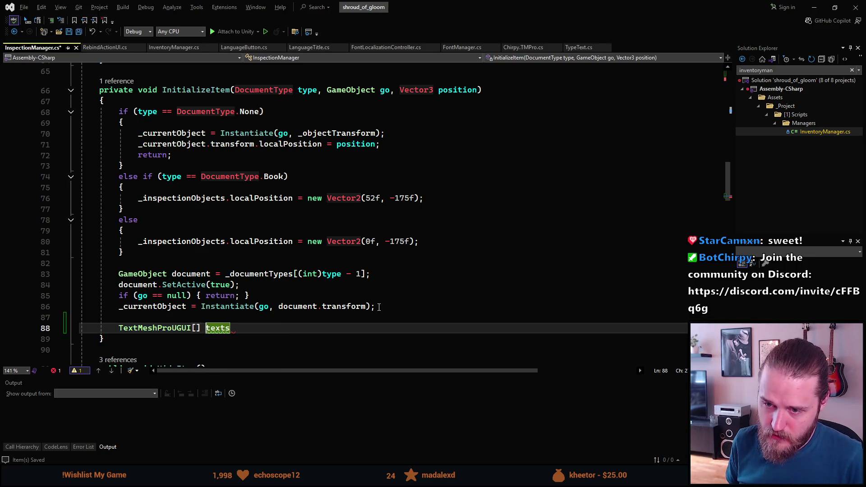
{"action": "type", "text": "="}
{"action": "type", "text": " _cu"}
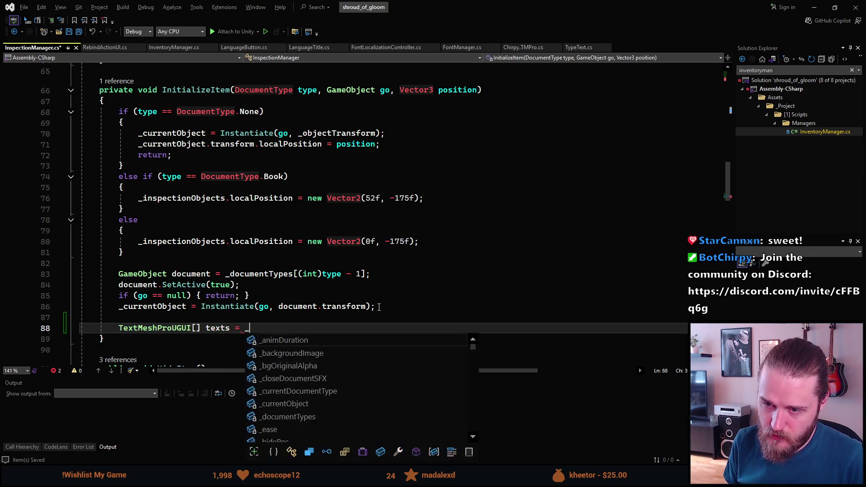
{"action": "key", "text": "Down"}
{"action": "key", "text": "Tab"}
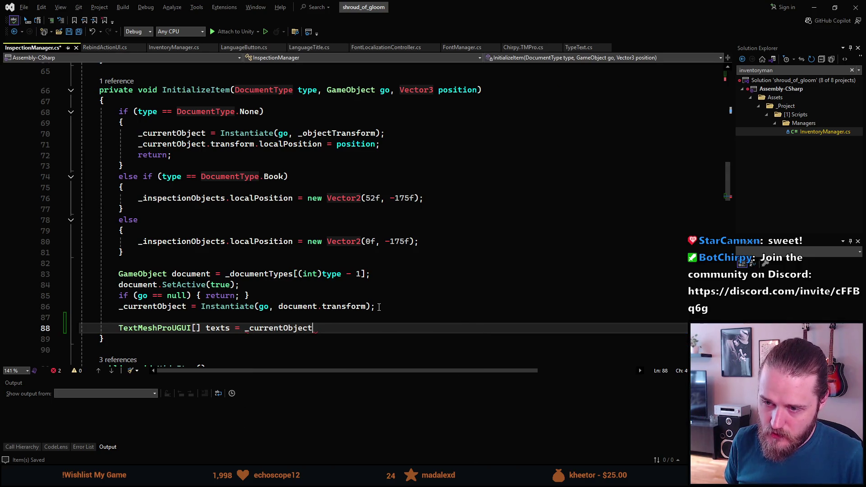
Complete the assignment with GetComponentsInChildren<TextMeshProUGUI>() and start a new line below it.
{"action": "type", "text": "."}
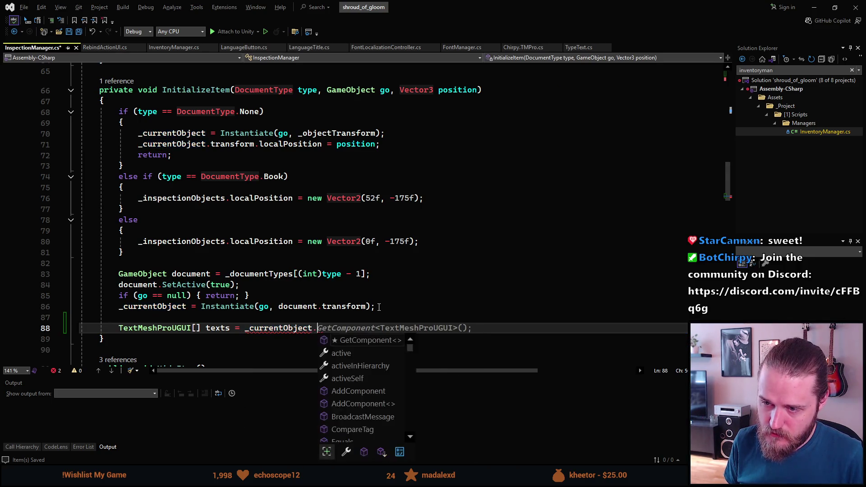
{"action": "type", "text": "GetComponent"}
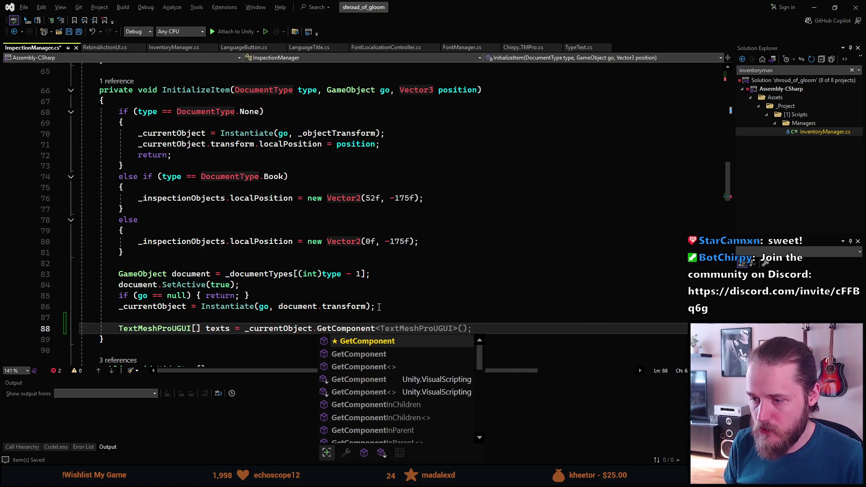
{"action": "key", "text": "Down"}
{"action": "key", "text": "Down"}
{"action": "key", "text": "Down"}
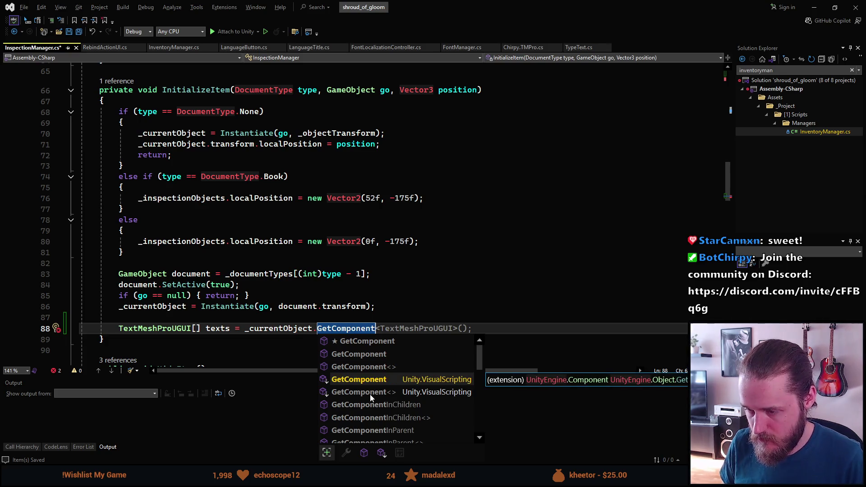
{"action": "scroll", "coordinate": [366, 394], "scroll_direction": "down", "scroll_amount": 2}
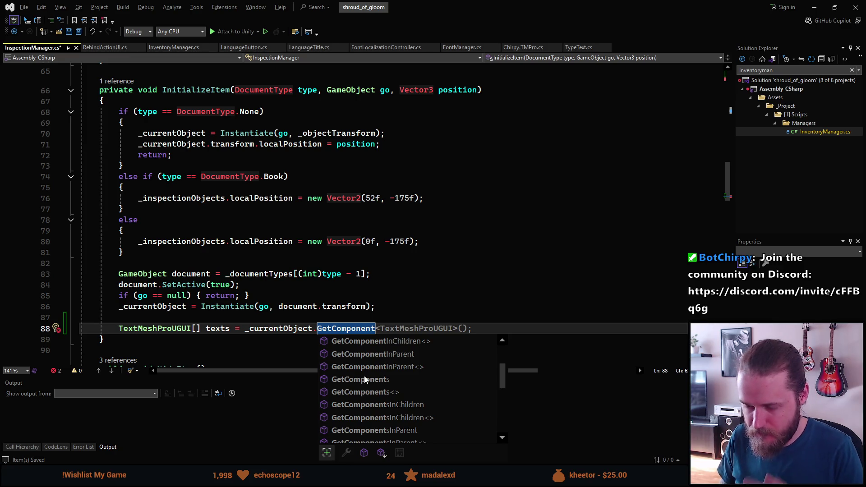
{"action": "left_click", "coordinate": [358, 380]}
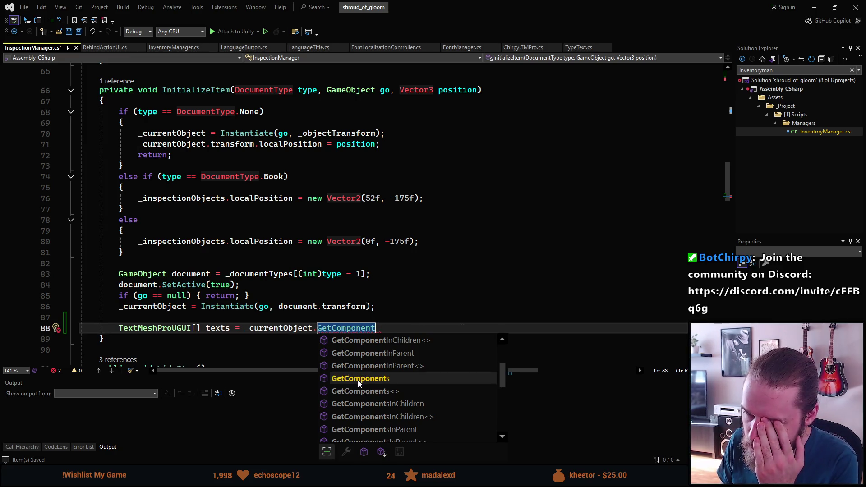
{"action": "double_click", "coordinate": [358, 380]}
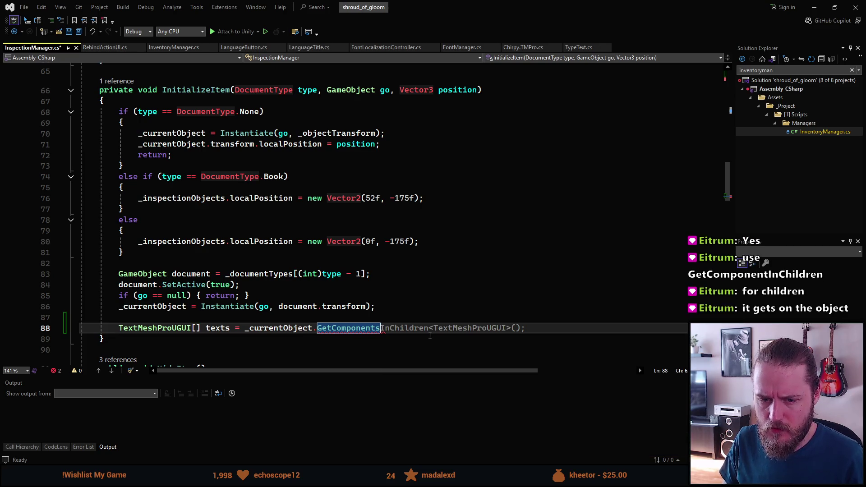
{"action": "key", "text": "Tab"}
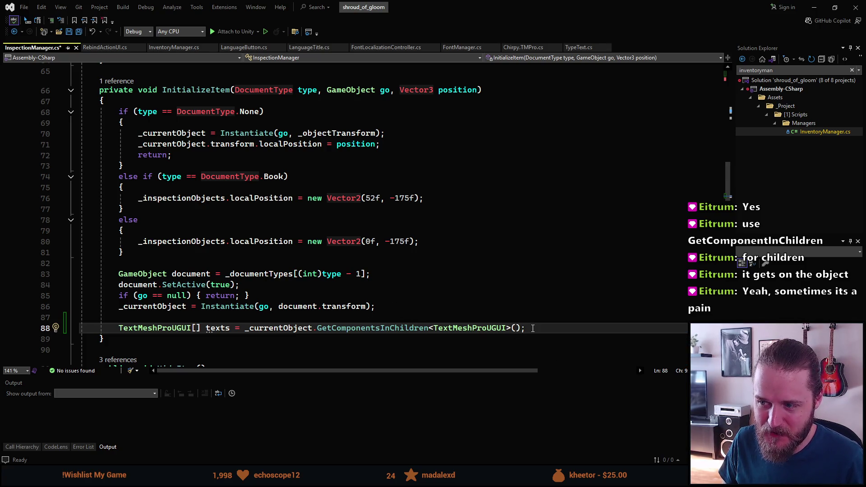
{"action": "scroll", "coordinate": [380, 296], "scroll_direction": "down", "scroll_amount": 1}
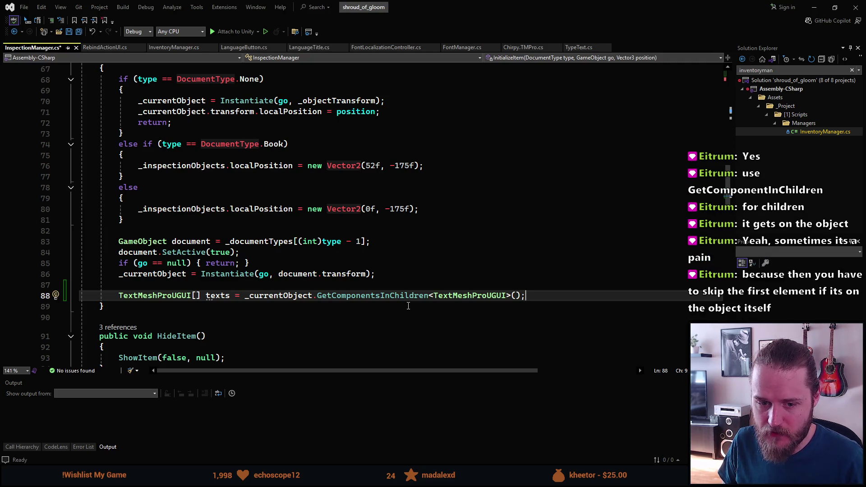
{"action": "scroll", "coordinate": [408, 306], "scroll_direction": "down", "scroll_amount": 1}
{"action": "scroll", "coordinate": [403, 275], "scroll_direction": "up", "scroll_amount": 1}
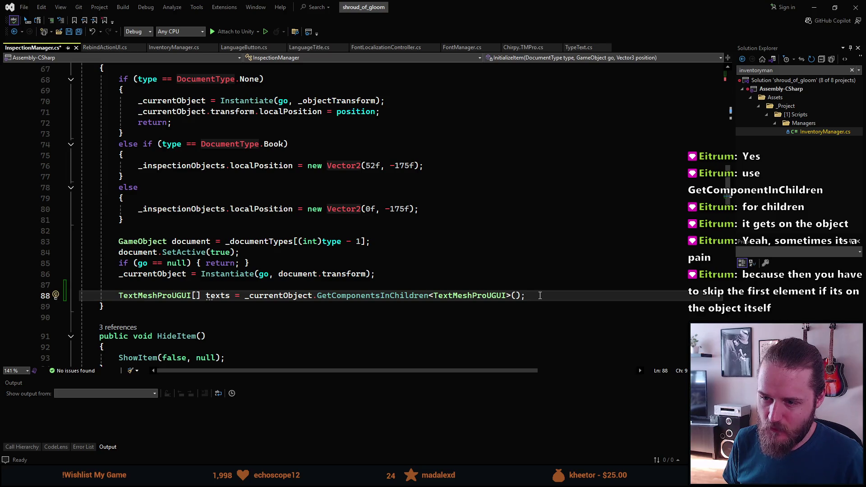
{"action": "key", "text": "Return"}
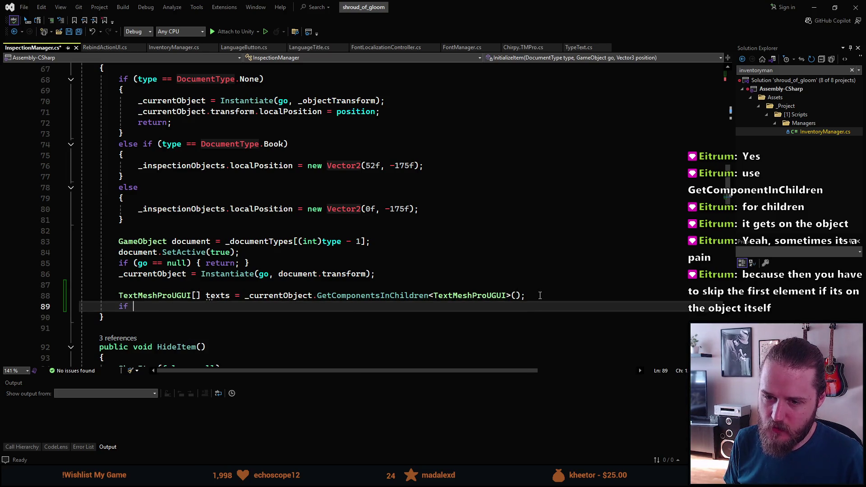
Add an if block checking texts != null && texts.Length != 0.
{"action": "type", "text": "if (text"}
{"action": "type", "text": "s !="}
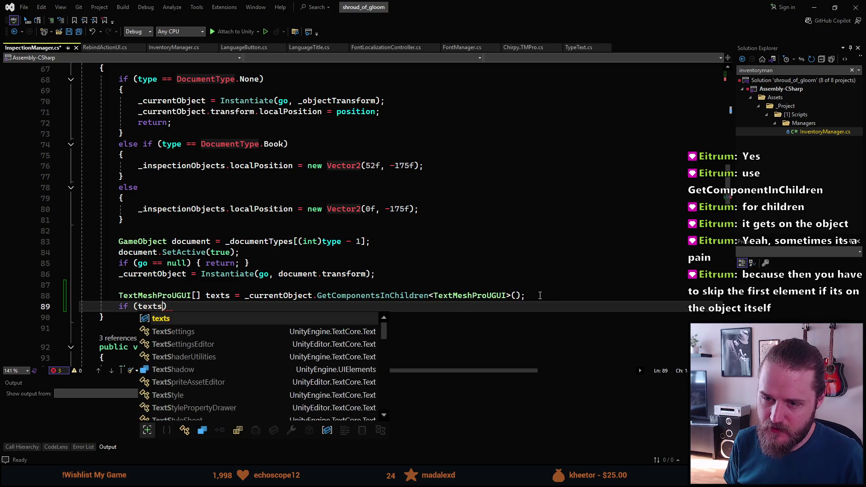
{"action": "type", "text": " null"}
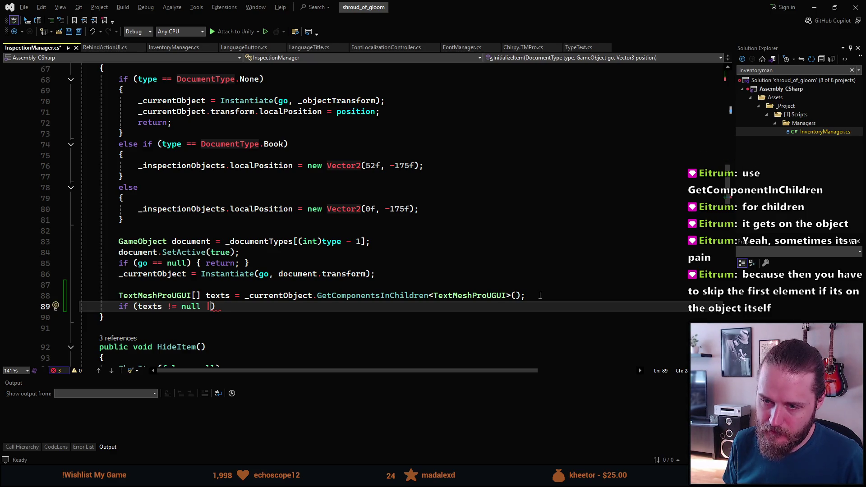
{"action": "type", "text": "&&"}
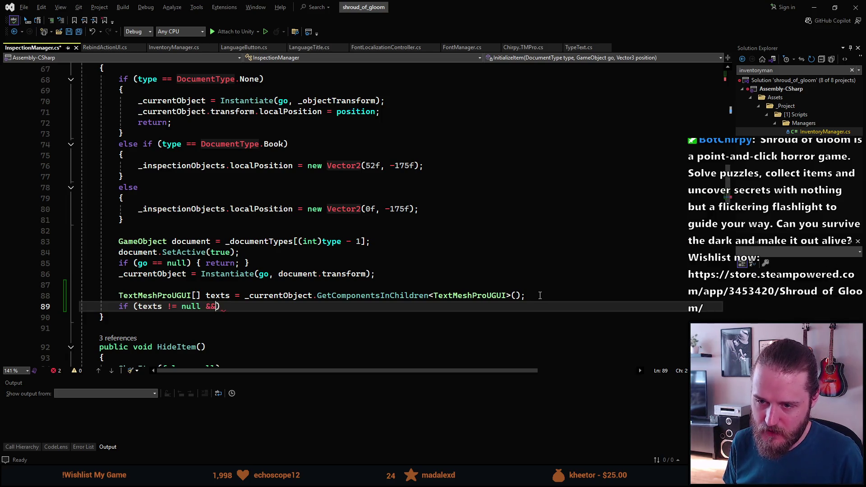
{"action": "type", "text": " texts"}
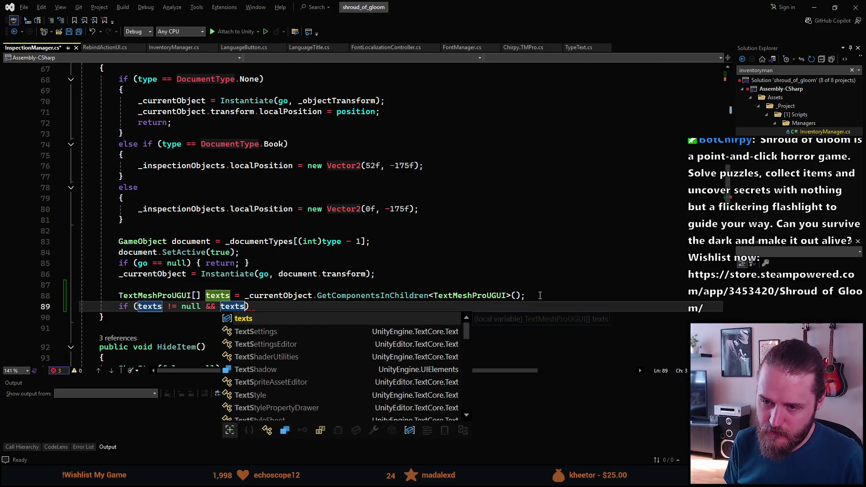
{"action": "key", "text": "Escape"}
{"action": "type", "text": "."}
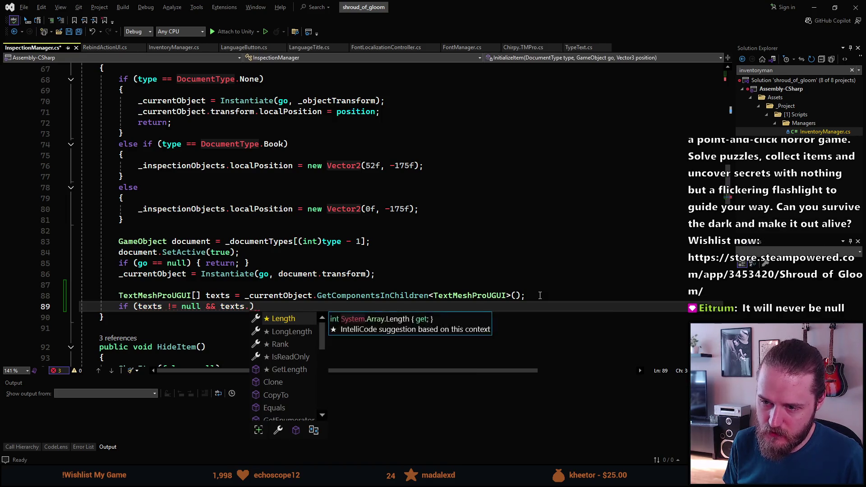
{"action": "key", "text": "Tab"}
{"action": "type", "text": "!= 0"}
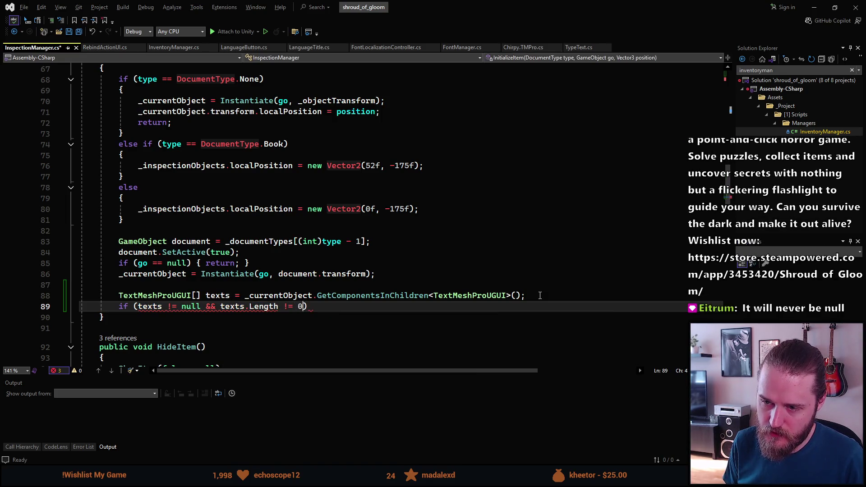
{"action": "type", "text": ")"}
{"action": "type", "text": "{"}
{"action": "key", "text": "Return"}
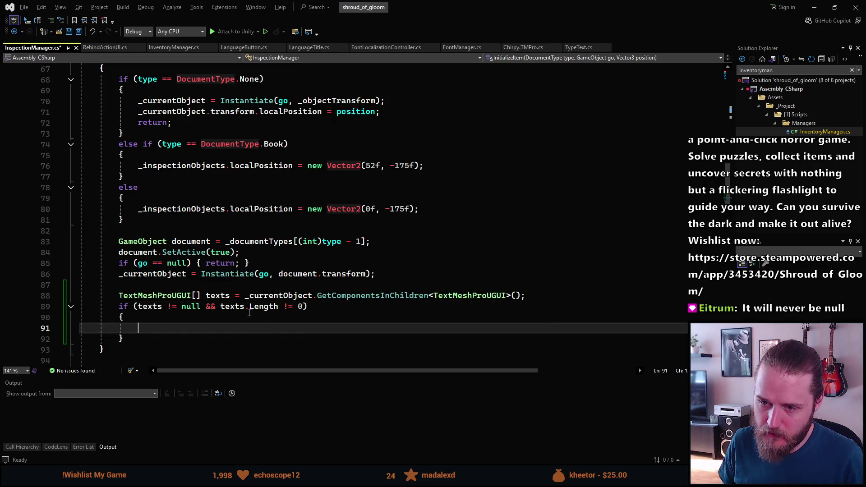
Remove the redundant texts != null check from the if condition.
{"action": "left_click", "coordinate": [219, 306]}
{"action": "left_click", "coordinate": [138, 306], "text": "shift"}
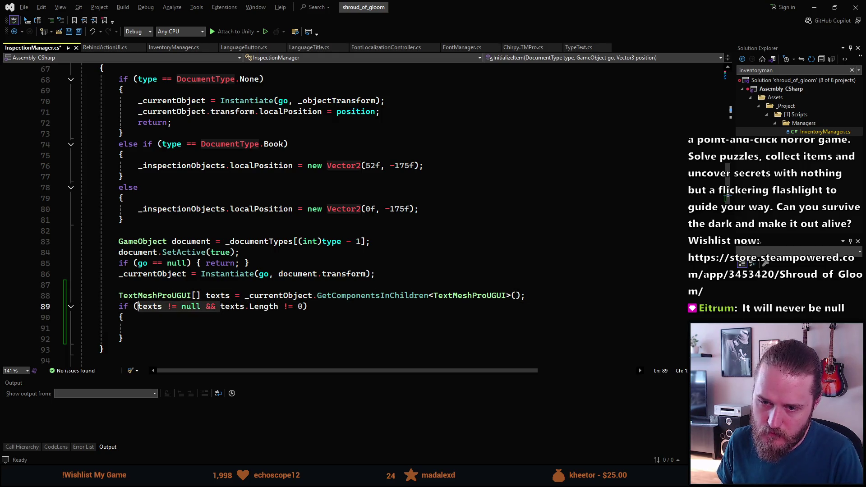
{"action": "key", "text": "Delete"}
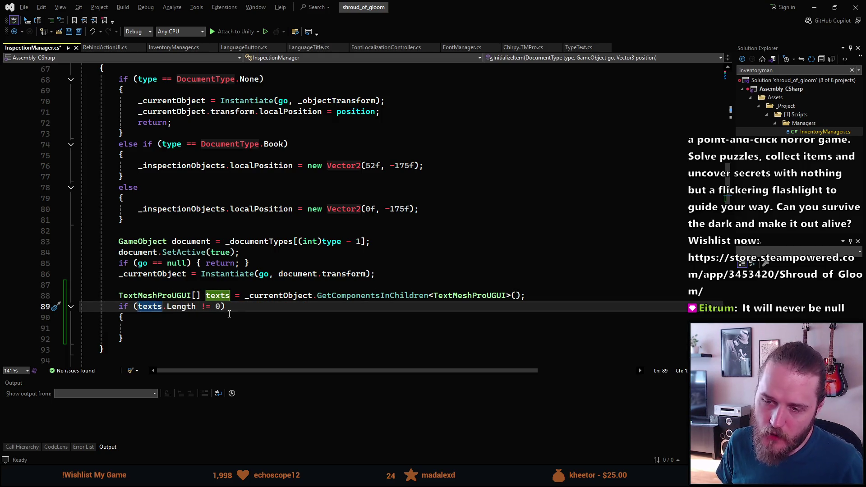
{"action": "scroll", "coordinate": [293, 307], "scroll_direction": "down", "scroll_amount": 1}
{"action": "left_click", "coordinate": [397, 265]}
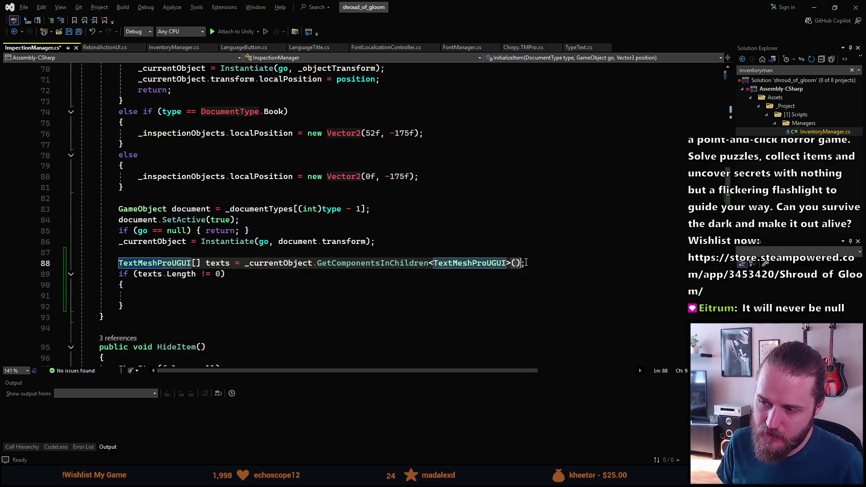
{"action": "left_click", "coordinate": [378, 254]}
{"action": "key", "text": "Down"}
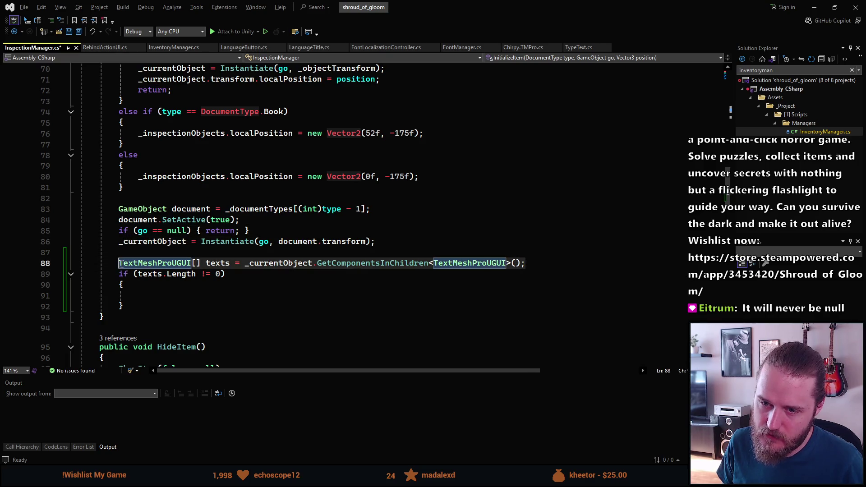
{"action": "left_click", "coordinate": [151, 297]}
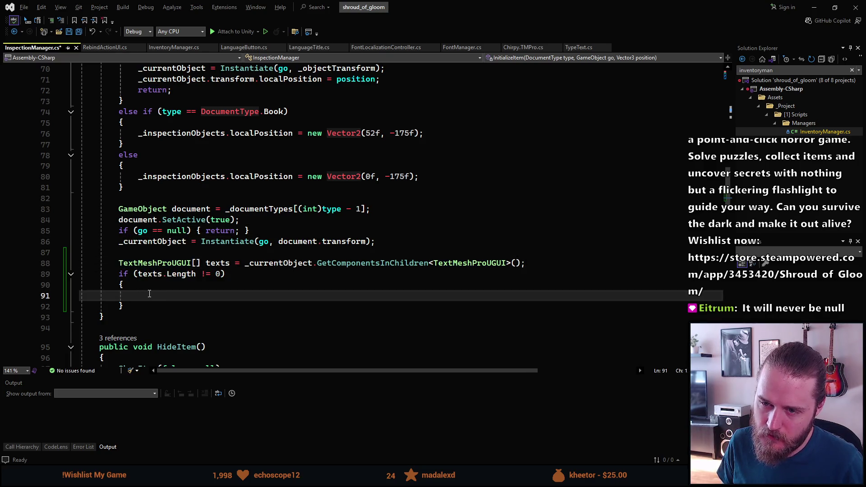
{"action": "scroll", "coordinate": [148, 291], "scroll_direction": "down", "scroll_amount": 1}
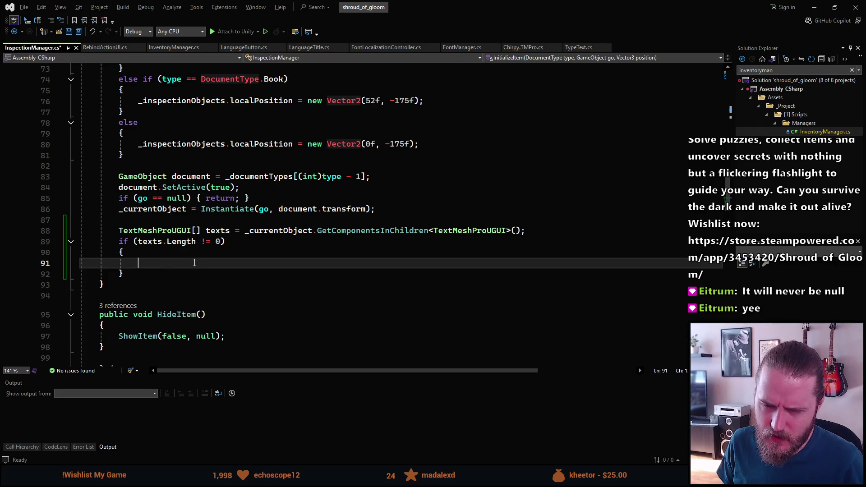
{"action": "left_click_drag", "start_coordinate": [243, 225], "coordinate": [326, 236]}
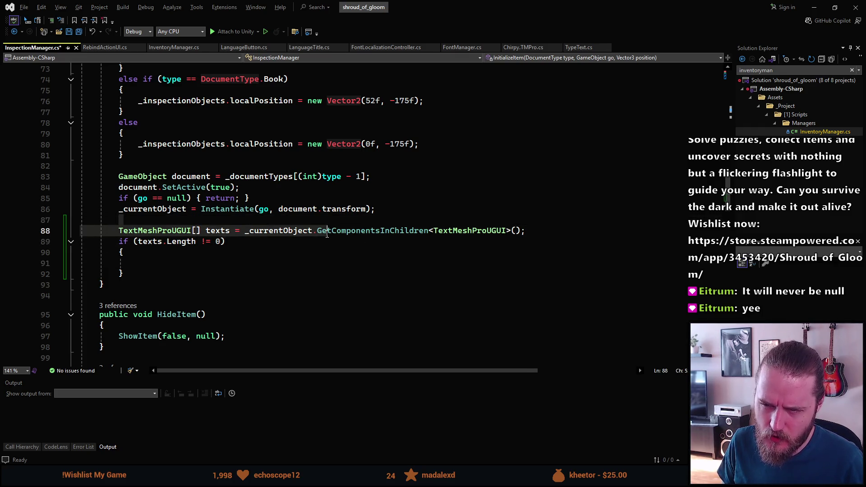
{"action": "left_click", "coordinate": [190, 267]}
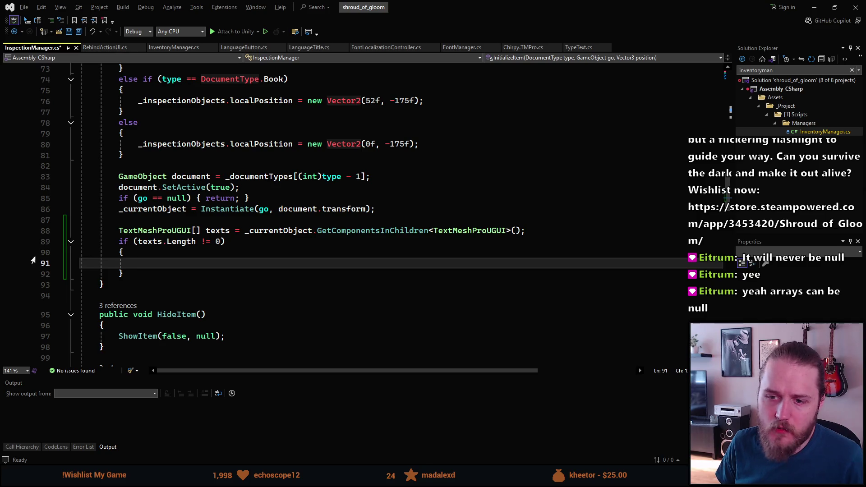
Replace the if block with an empty foreach (var text in texts) loop.
{"action": "left_click_drag", "start_coordinate": [139, 277], "coordinate": [120, 241]}
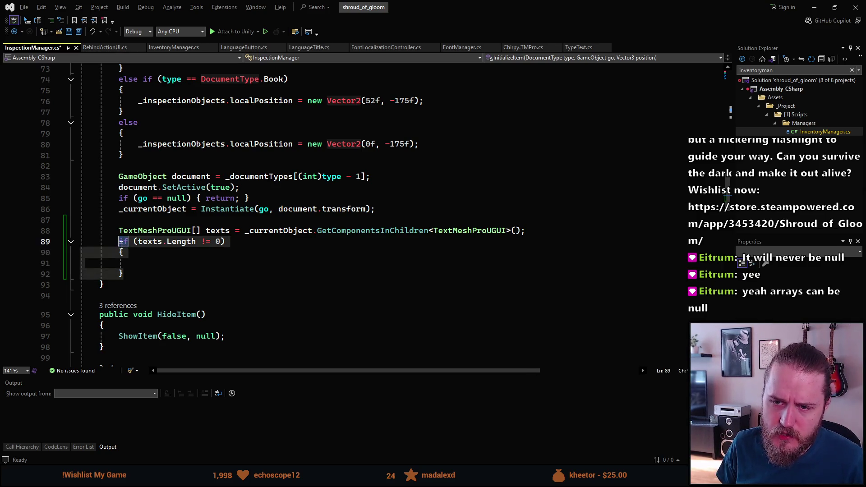
{"action": "key", "text": "Delete"}
{"action": "type", "text": "fore"}
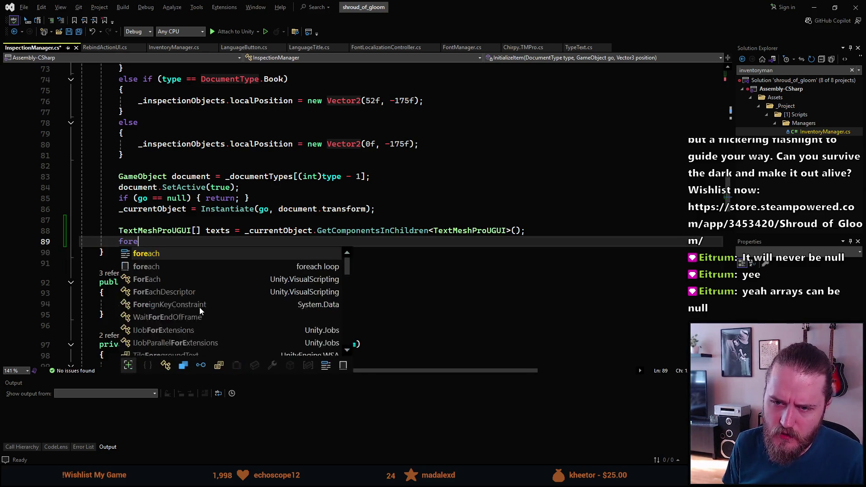
{"action": "key", "text": "Tab"}
{"action": "key", "text": "Tab"}
{"action": "type", "text": "var te"}
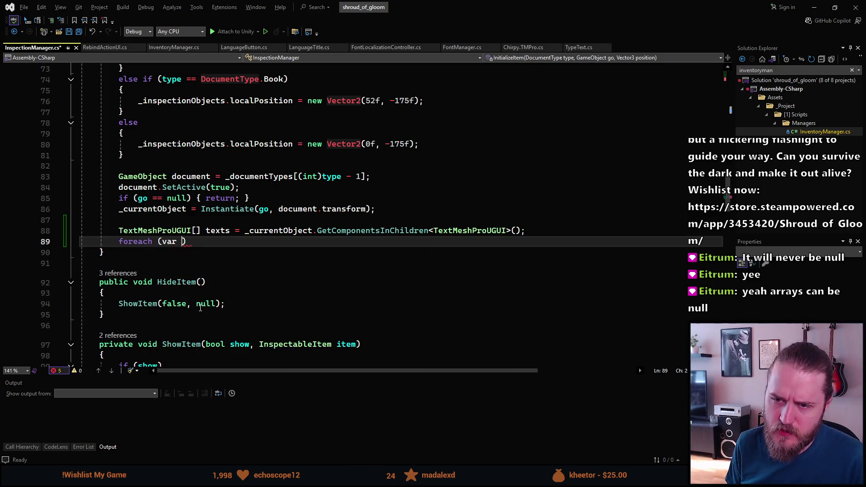
{"action": "type", "text": "xt in texts"}
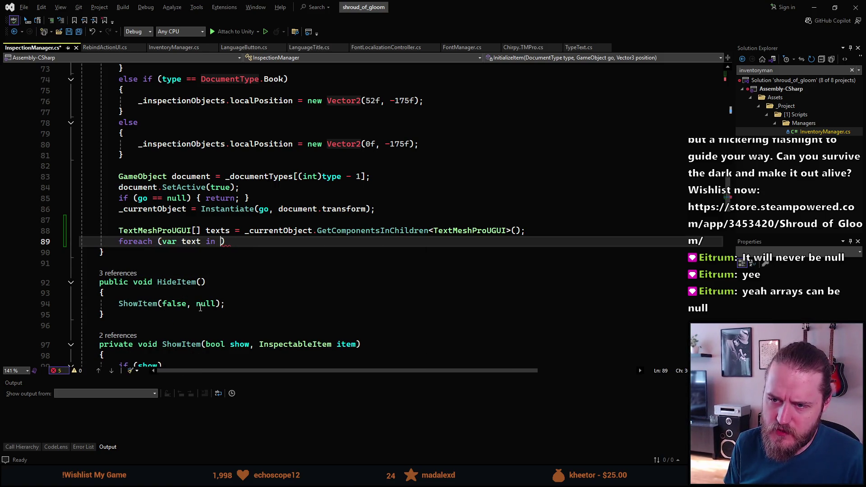
{"action": "type", "text": ")"}
{"action": "key", "text": "Return"}
{"action": "type", "text": "{"}
{"action": "key", "text": "Return"}
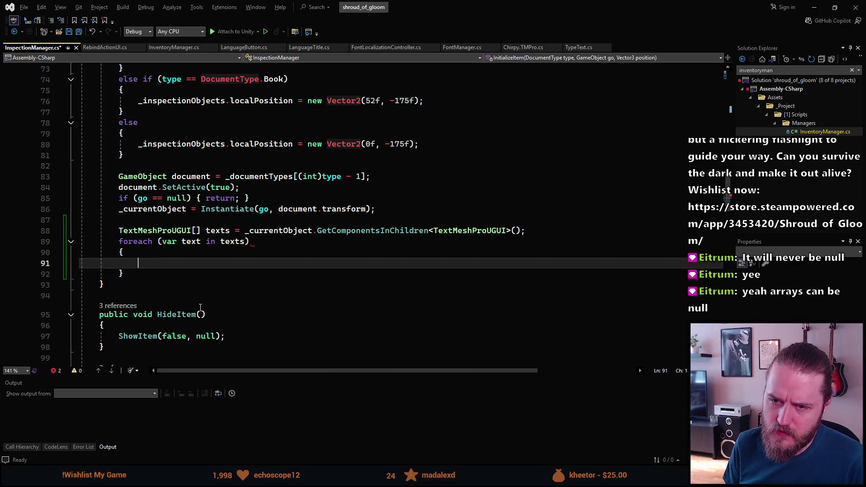
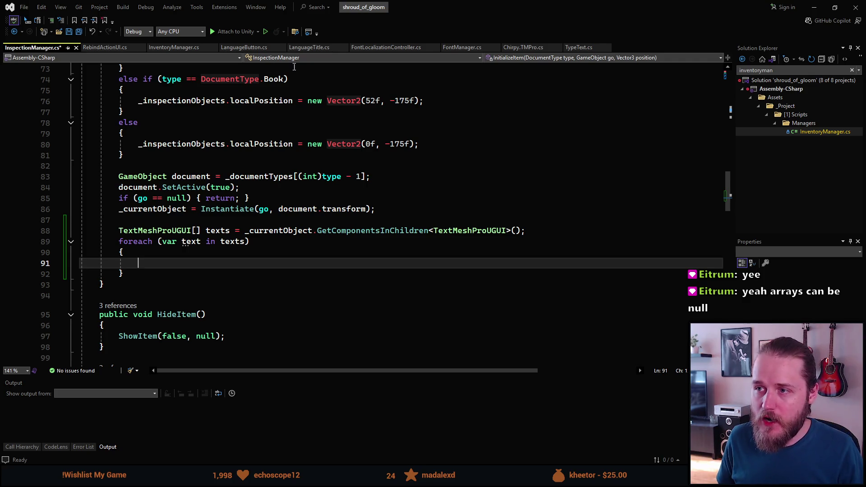
Open FontManager.cs and select the whole UpdateFonts method around lines 117–146.
{"action": "left_click", "coordinate": [458, 46]}
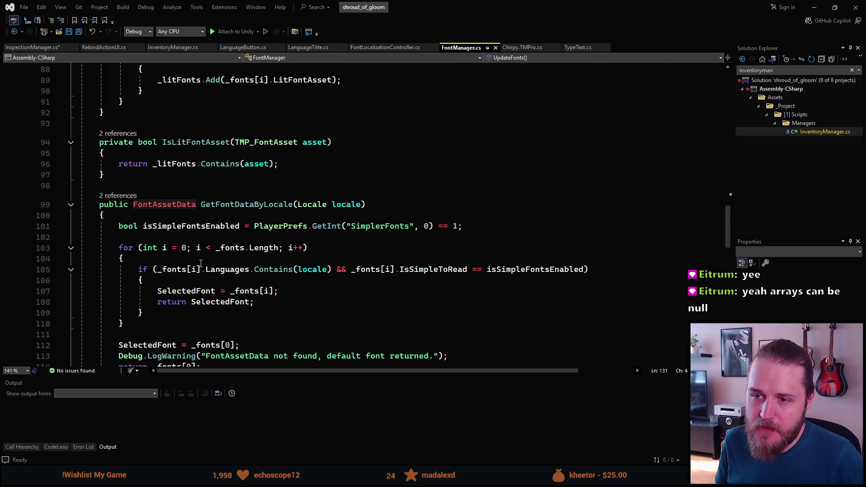
{"action": "scroll", "coordinate": [200, 264], "scroll_direction": "down", "scroll_amount": 7}
{"action": "scroll", "coordinate": [188, 255], "scroll_direction": "down", "scroll_amount": 4}
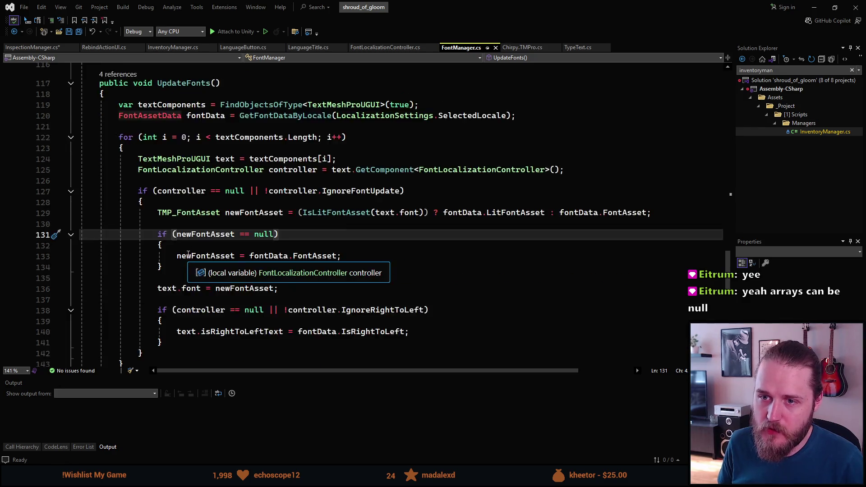
{"action": "scroll", "coordinate": [188, 255], "scroll_direction": "down", "scroll_amount": 2}
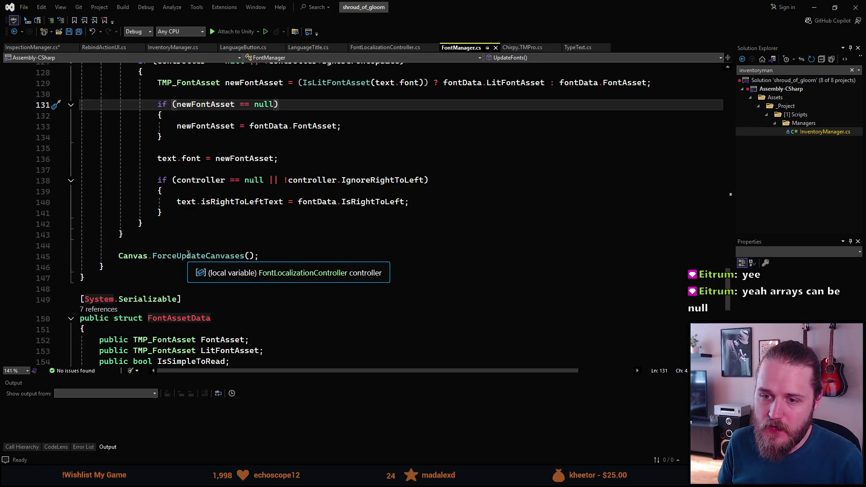
{"action": "scroll", "coordinate": [140, 267], "scroll_direction": "up", "scroll_amount": 4}
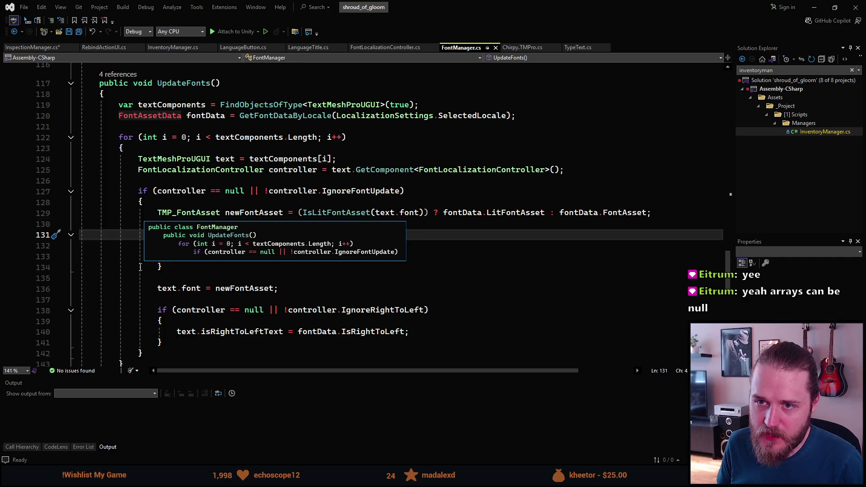
{"action": "scroll", "coordinate": [140, 267], "scroll_direction": "down", "scroll_amount": 3}
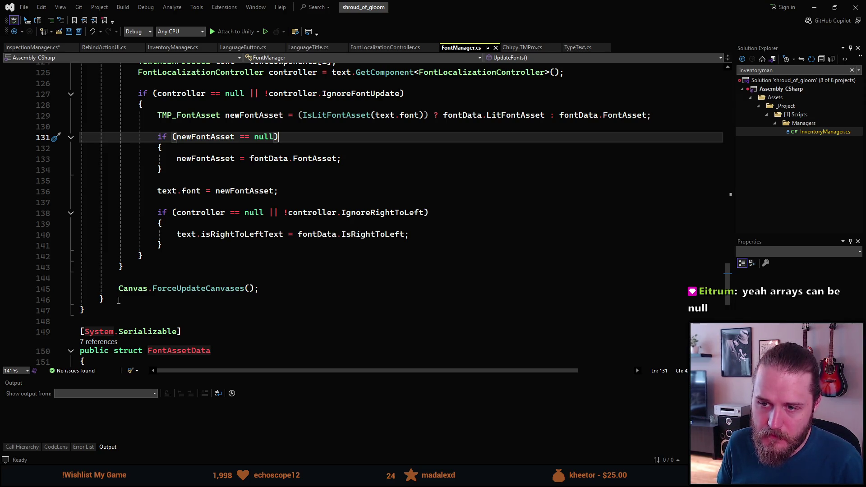
{"action": "scroll", "coordinate": [119, 301], "scroll_direction": "up", "scroll_amount": 3}
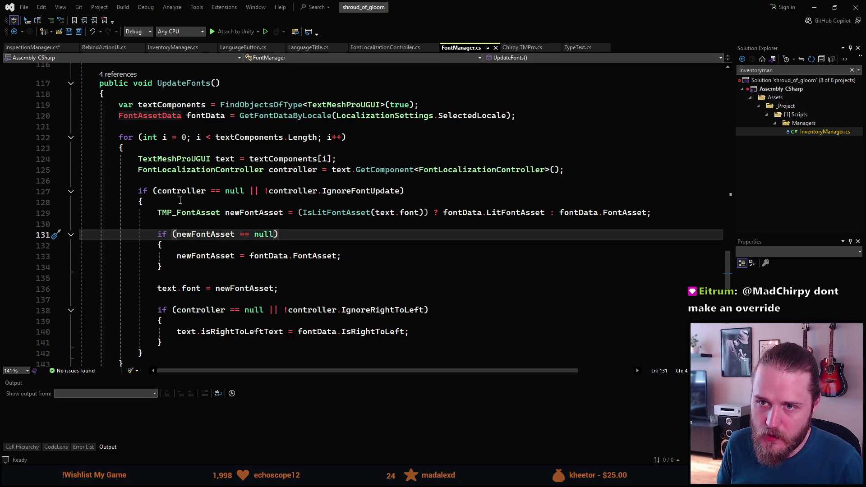
{"action": "scroll", "coordinate": [179, 200], "scroll_direction": "down", "scroll_amount": 1}
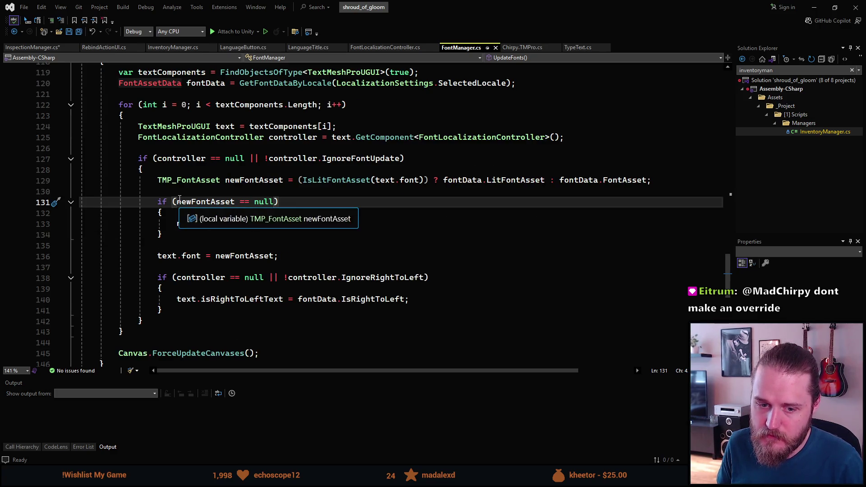
{"action": "scroll", "coordinate": [179, 199], "scroll_direction": "down", "scroll_amount": 2}
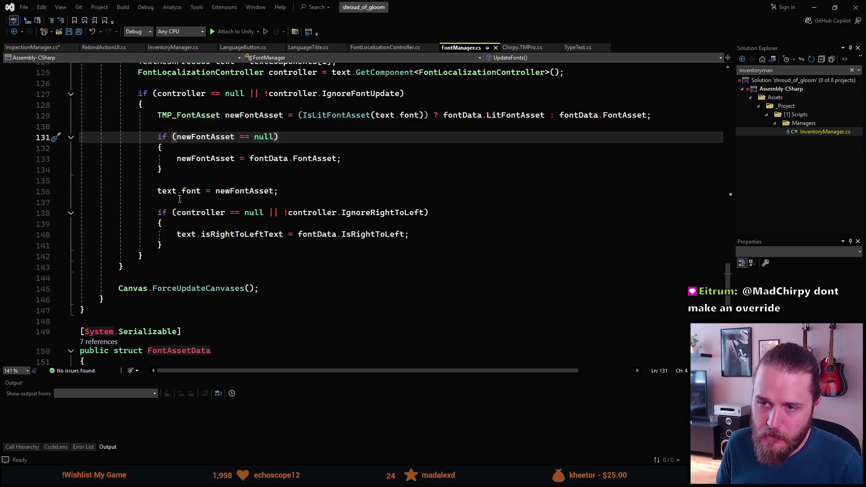
{"action": "scroll", "coordinate": [180, 199], "scroll_direction": "up", "scroll_amount": 3}
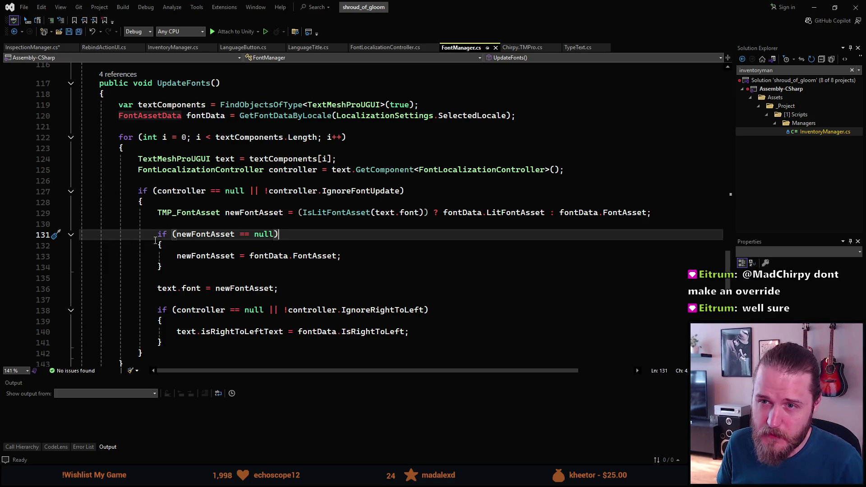
{"action": "scroll", "coordinate": [155, 241], "scroll_direction": "down", "scroll_amount": 2}
{"action": "mouse_move", "coordinate": [124, 334]}
{"action": "left_mouse_down"}
{"action": "mouse_move", "coordinate": [144, 90]}
{"action": "mouse_move", "coordinate": [147, 134]}
{"action": "mouse_move", "coordinate": [108, 67]}
{"action": "mouse_move", "coordinate": [100, 112]}
{"action": "left_mouse_up"}
Paste a copy of UpdateFonts on a new line right after the original's closing brace.
{"action": "scroll", "coordinate": [100, 112], "scroll_direction": "down", "scroll_amount": 3}
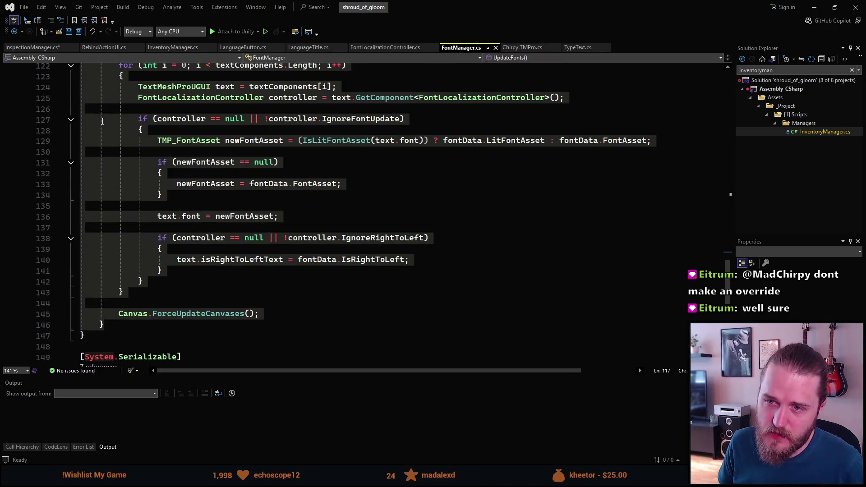
{"action": "left_click", "coordinate": [125, 322]}
{"action": "key", "text": "Return"}
{"action": "key", "text": "ctrl+v"}
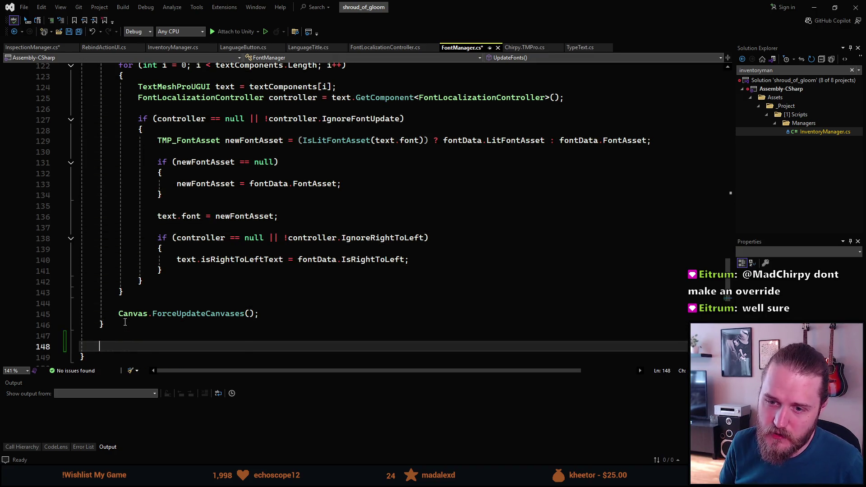
{"action": "scroll", "coordinate": [154, 274], "scroll_direction": "up", "scroll_amount": 1}
{"action": "scroll", "coordinate": [154, 274], "scroll_direction": "up", "scroll_amount": 10}
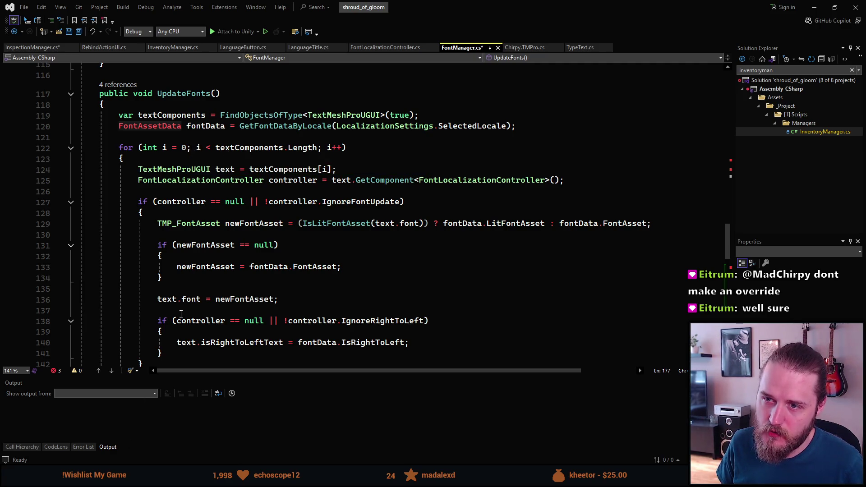
{"action": "scroll", "coordinate": [181, 313], "scroll_direction": "down", "scroll_amount": 10}
{"action": "scroll", "coordinate": [181, 303], "scroll_direction": "up", "scroll_amount": 1}
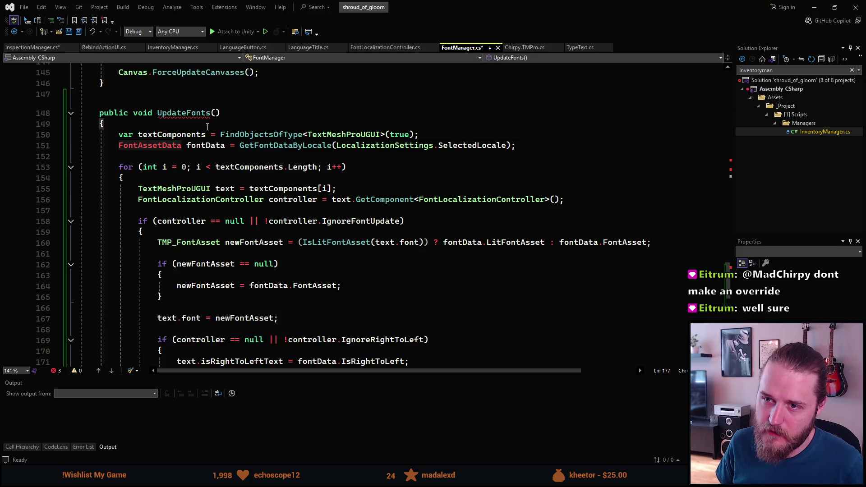
{"action": "scroll", "coordinate": [207, 119], "scroll_direction": "up", "scroll_amount": 1}
{"action": "left_click", "coordinate": [286, 148]}
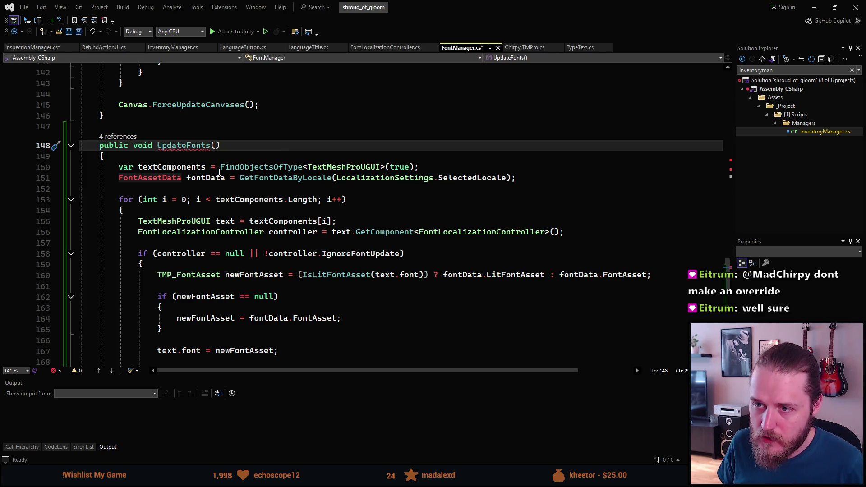
Add the parameter TextMeshProUGUI[] textComponents to the copied UpdateFonts header.
{"action": "mouse_move", "coordinate": [275, 168]}
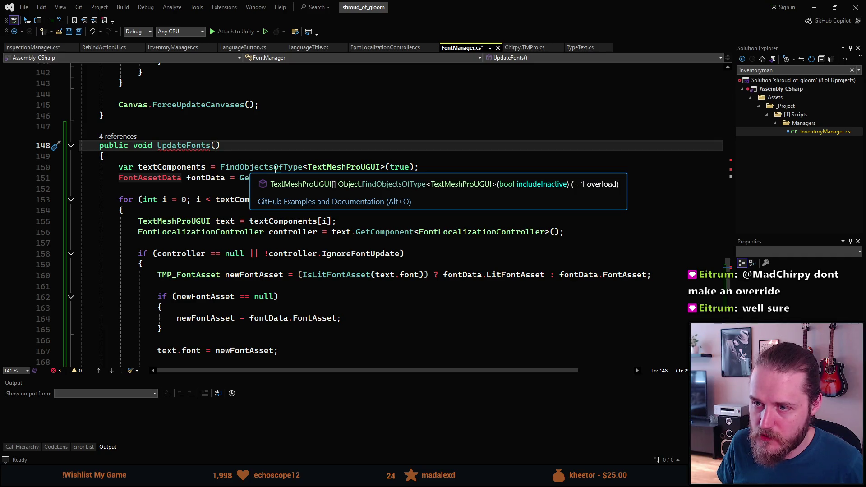
{"action": "mouse_move", "coordinate": [175, 168]}
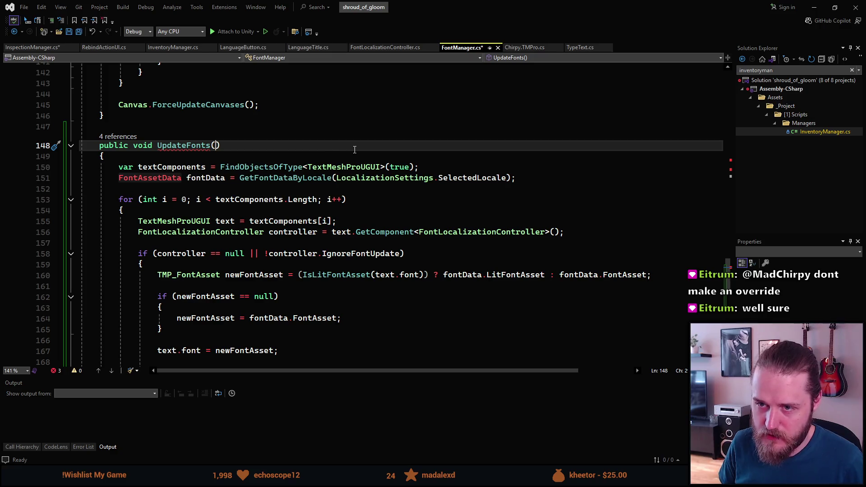
{"action": "type", "text": "Te"}
{"action": "type", "text": "xtMeshProIG"}
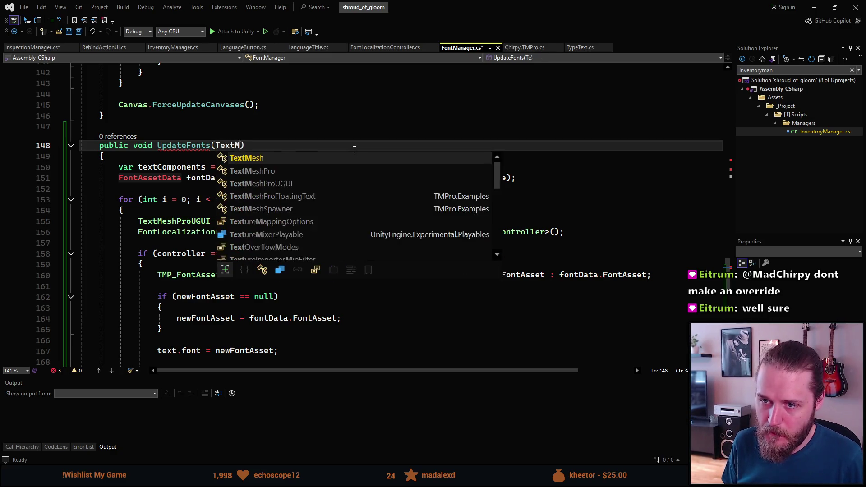
{"action": "key", "text": "BackSpace"}
{"action": "key", "text": "BackSpace"}
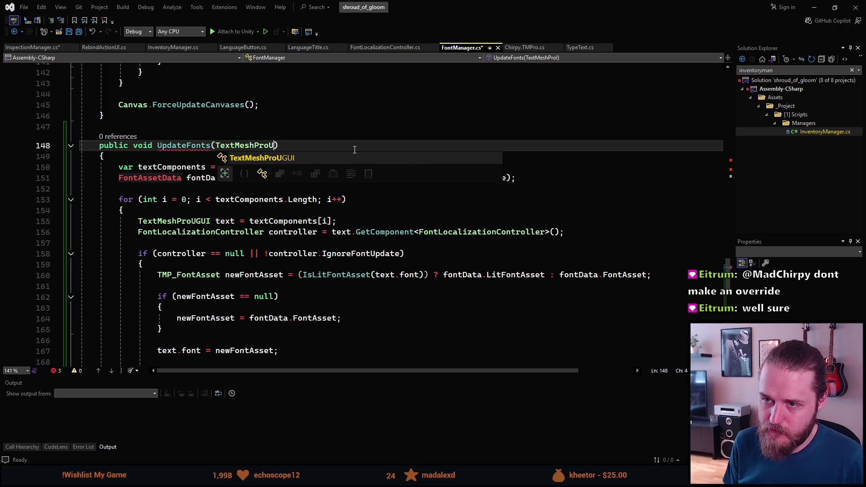
{"action": "type", "text": "UGUI"}
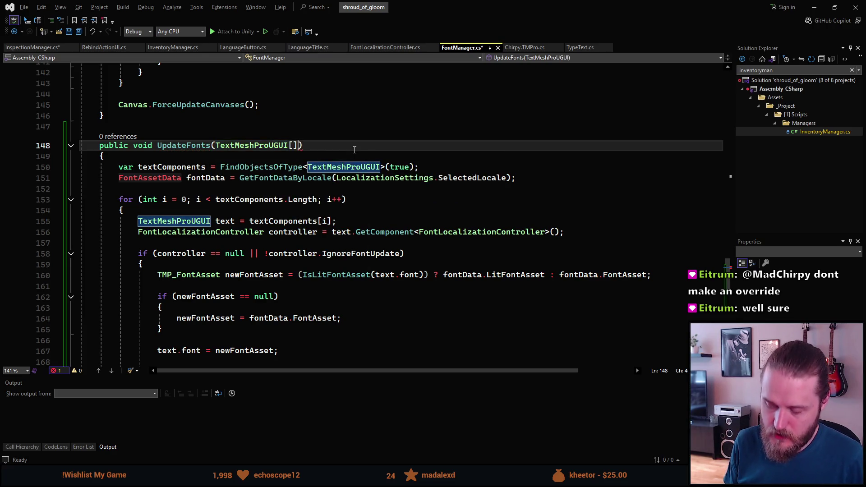
{"action": "type", "text": "[] texts"}
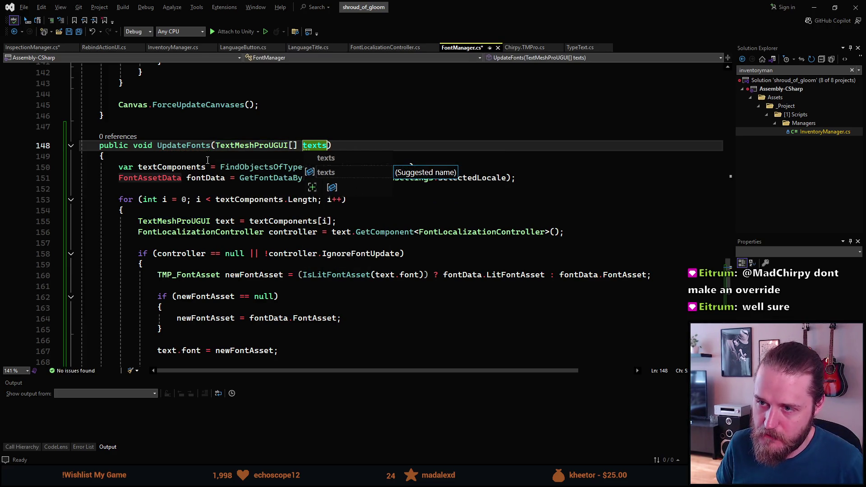
{"action": "key", "text": "BackSpace"}
{"action": "type", "text": "c"}
{"action": "key", "text": "BackSpace"}
{"action": "type", "text": "Components"}
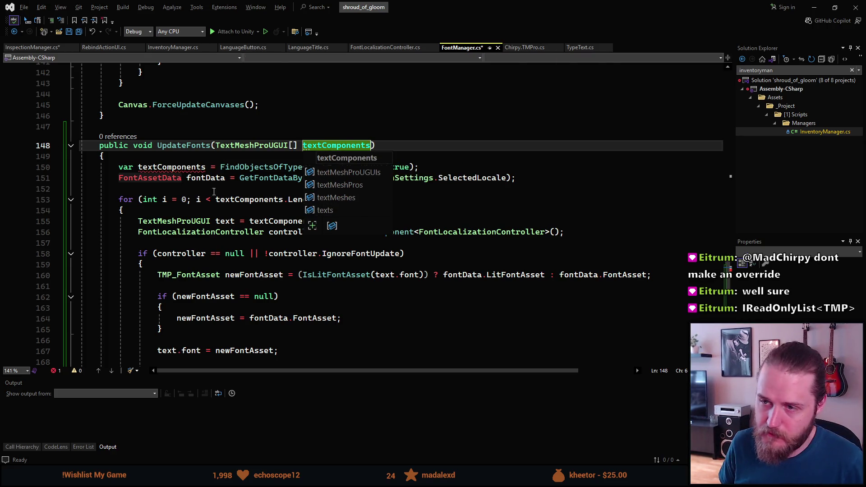
{"action": "left_click", "coordinate": [229, 157]}
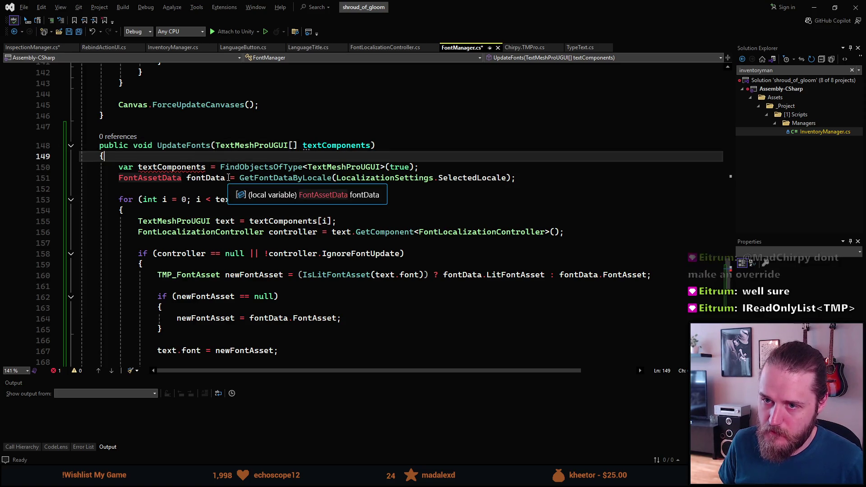
{"action": "scroll", "coordinate": [228, 177], "scroll_direction": "up", "scroll_amount": 1}
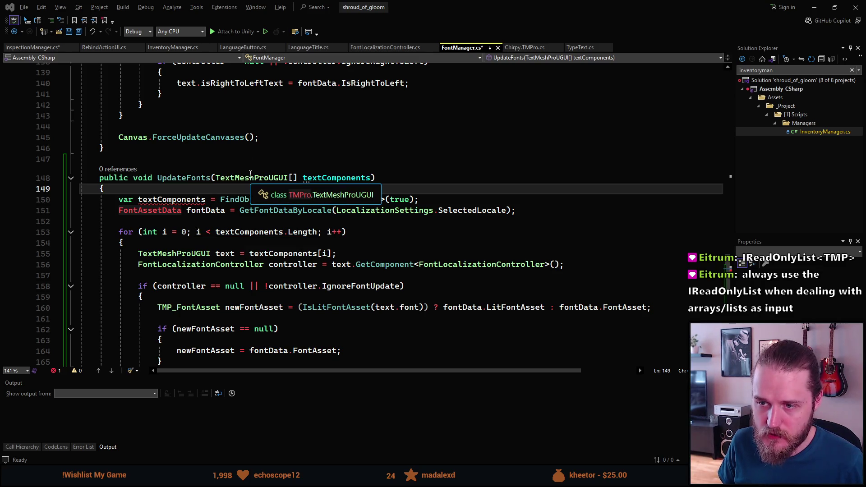
Change the parameter type from TextMeshProUGUI[] to IReadOnlyList<TextMeshProUGUI>.
{"action": "left_click", "coordinate": [283, 179]}
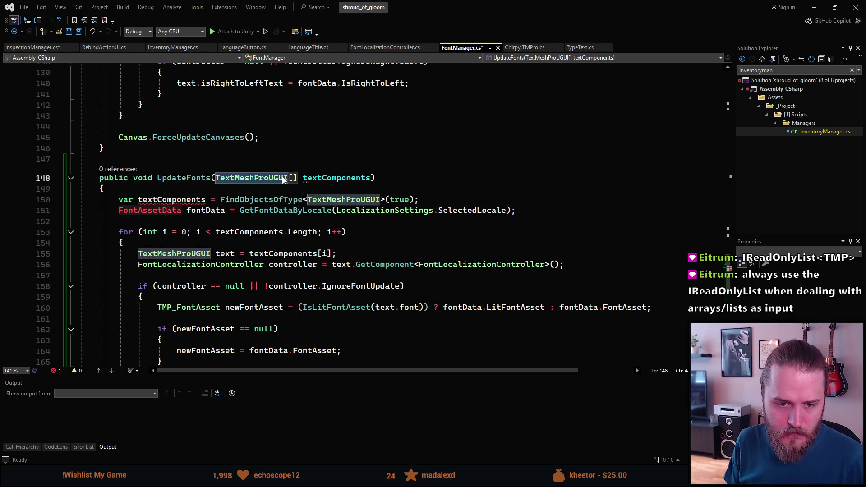
{"action": "type", "text": "Ir"}
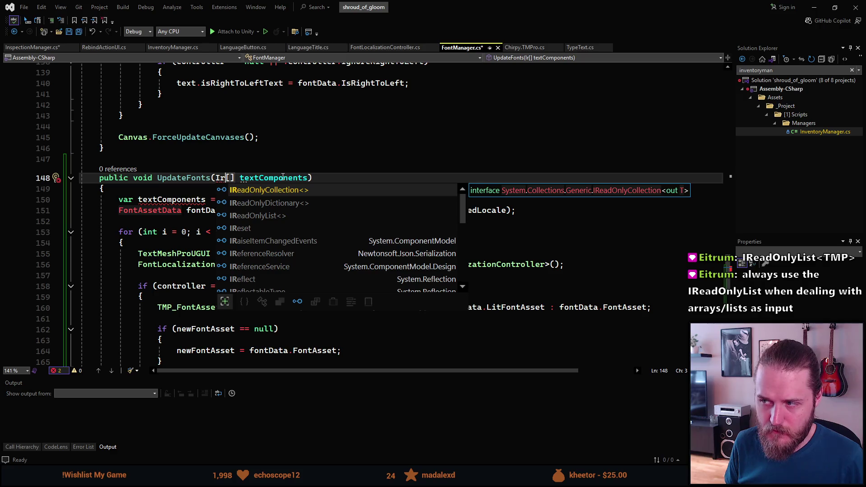
{"action": "key", "text": "Down"}
{"action": "key", "text": "Down"}
{"action": "key", "text": "Down"}
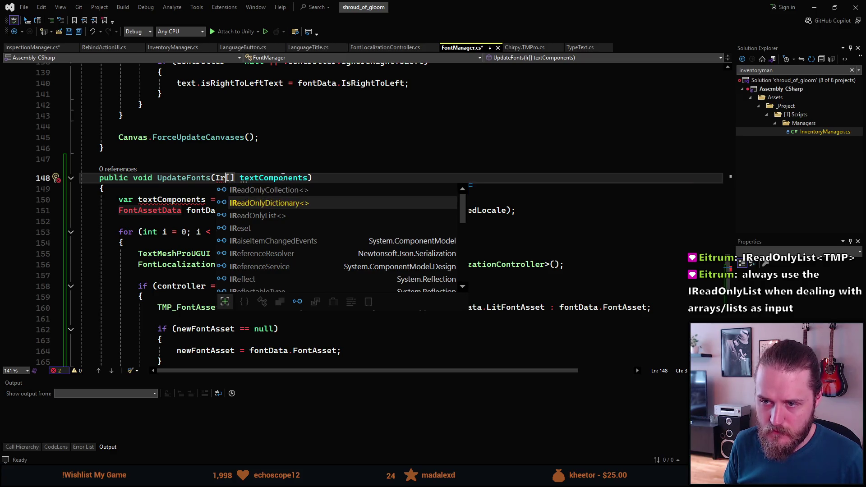
{"action": "key", "text": "Up"}
{"action": "key", "text": "Tab"}
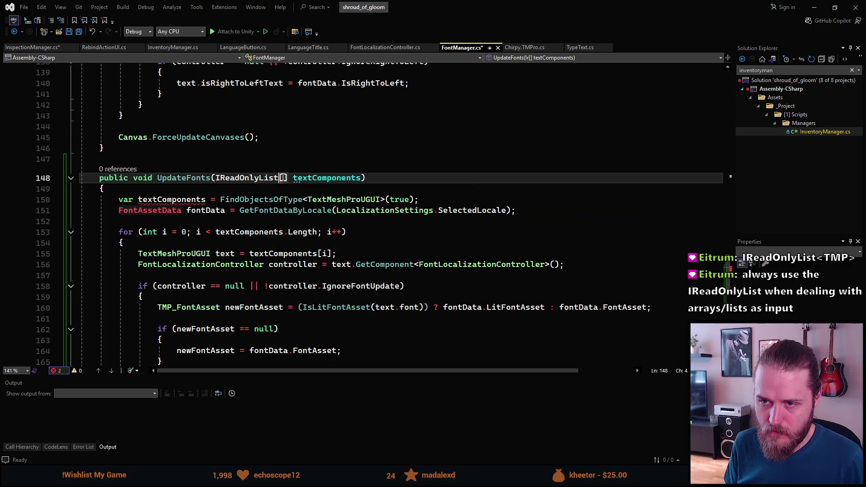
{"action": "key", "text": "shift+Right"}
{"action": "key", "text": "shift+Right"}
{"action": "type", "text": "<>"}
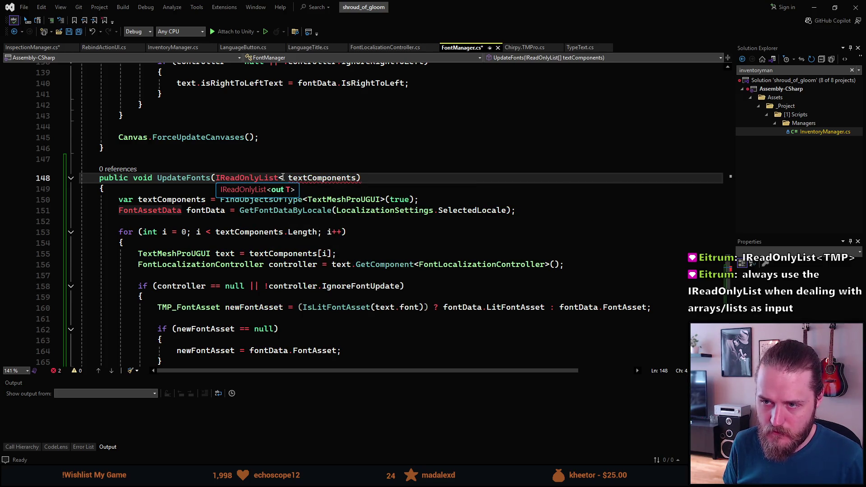
{"action": "key", "text": "Left"}
{"action": "type", "text": "TextM"}
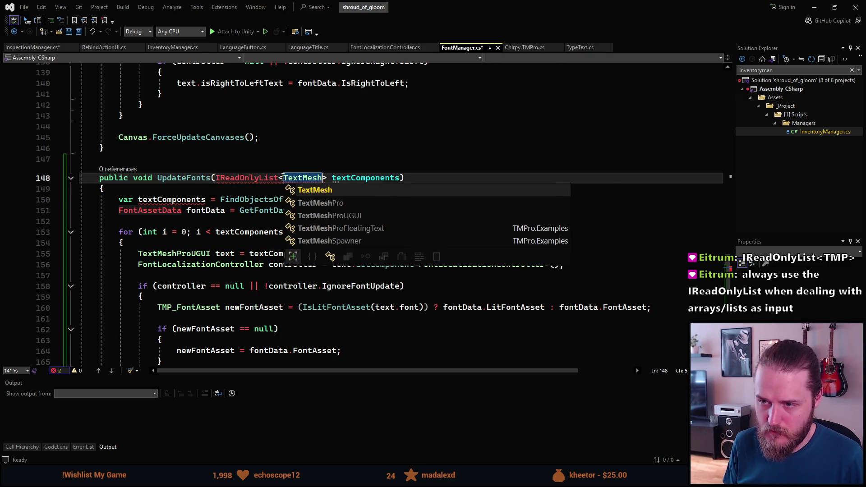
{"action": "key", "text": "Down"}
{"action": "key", "text": "Down"}
{"action": "key", "text": "Tab"}
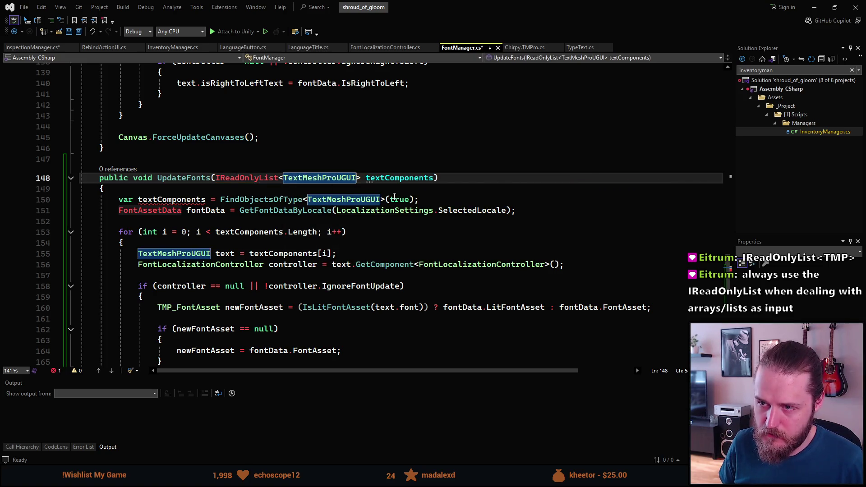
{"action": "key", "text": "Down"}
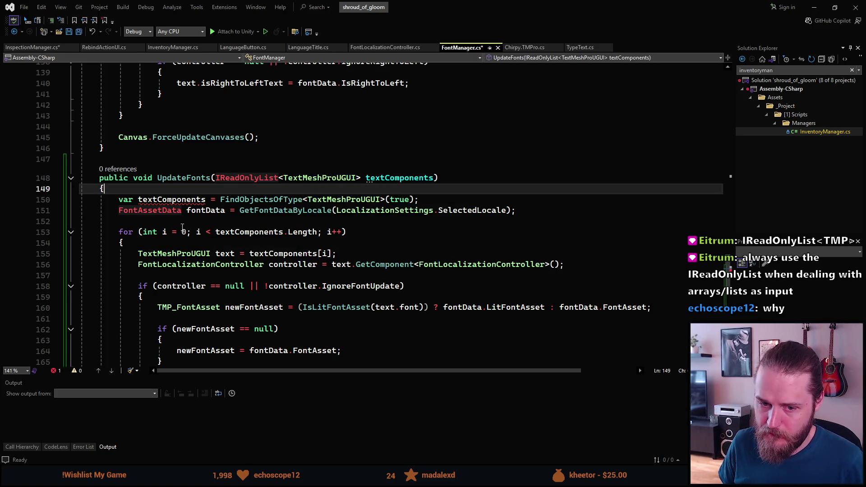
Inspect the CS0136 error on line 150's local textComponents declaration.
{"action": "scroll", "coordinate": [173, 220], "scroll_direction": "down", "scroll_amount": 5}
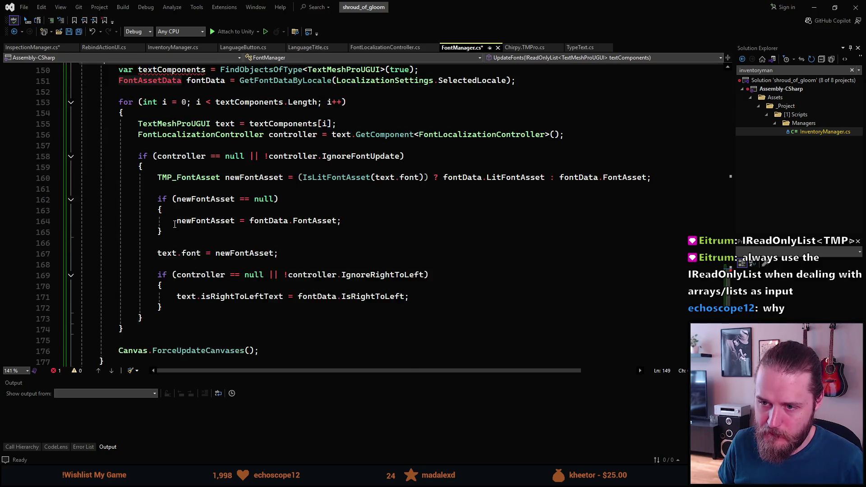
{"action": "scroll", "coordinate": [175, 224], "scroll_direction": "up", "scroll_amount": 5}
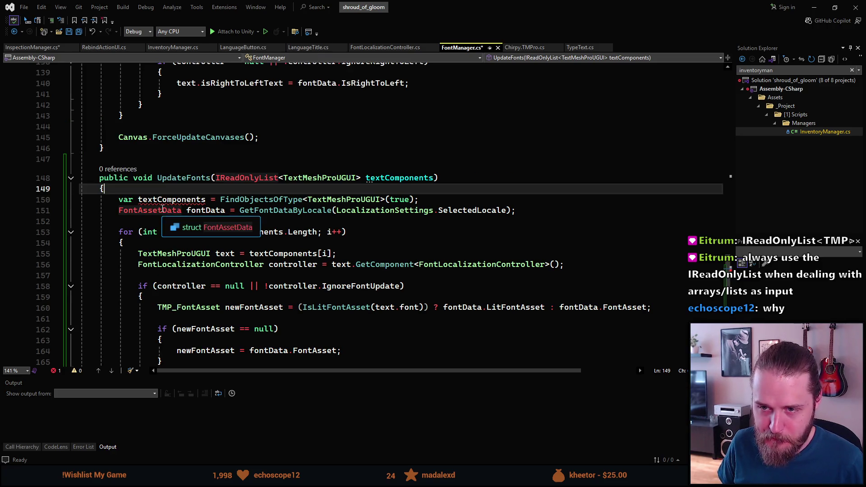
{"action": "left_click", "coordinate": [165, 200]}
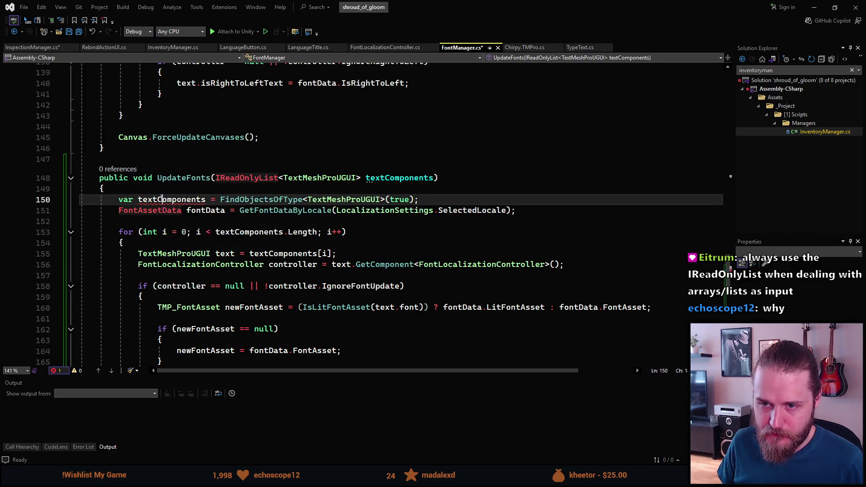
{"action": "scroll", "coordinate": [155, 242], "scroll_direction": "up", "scroll_amount": 1}
{"action": "scroll", "coordinate": [155, 242], "scroll_direction": "up", "scroll_amount": 1}
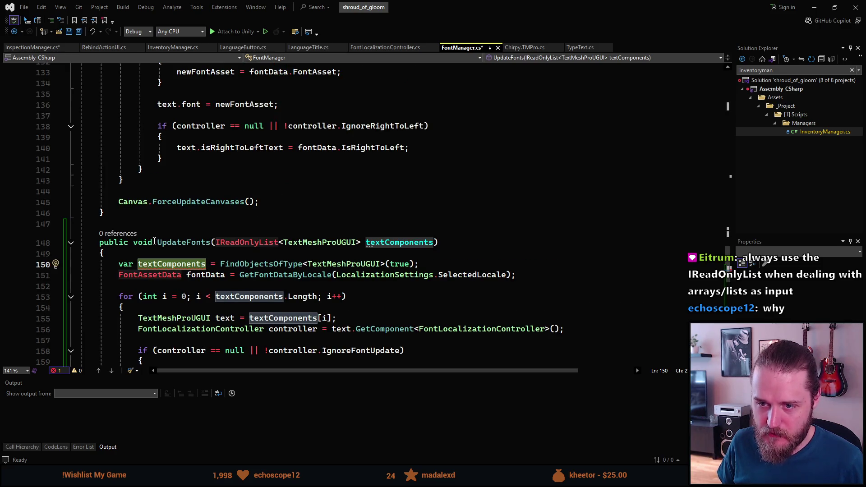
{"action": "mouse_move", "coordinate": [208, 261]}
{"action": "scroll", "coordinate": [161, 271], "scroll_direction": "down", "scroll_amount": 2}
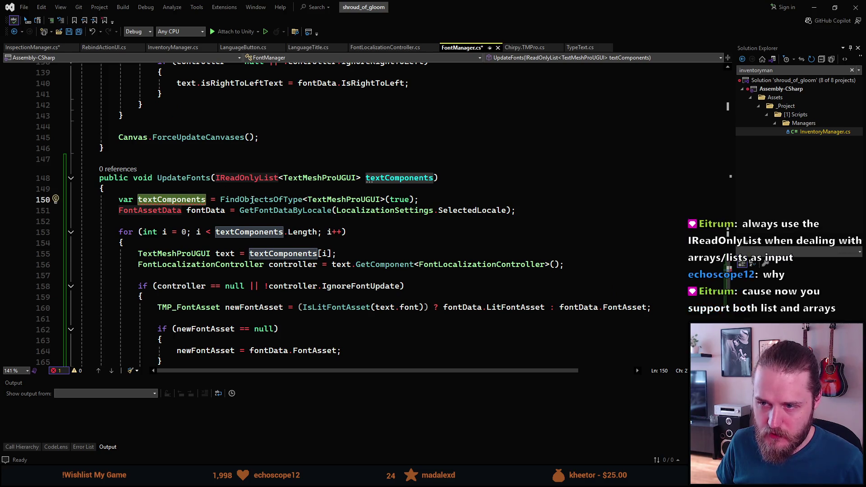
{"action": "mouse_move", "coordinate": [122, 198]}
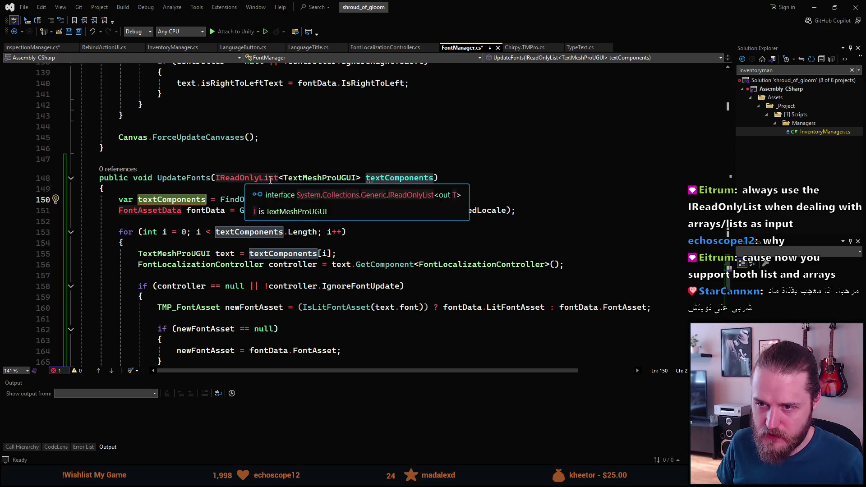
{"action": "left_click", "coordinate": [118, 199]}
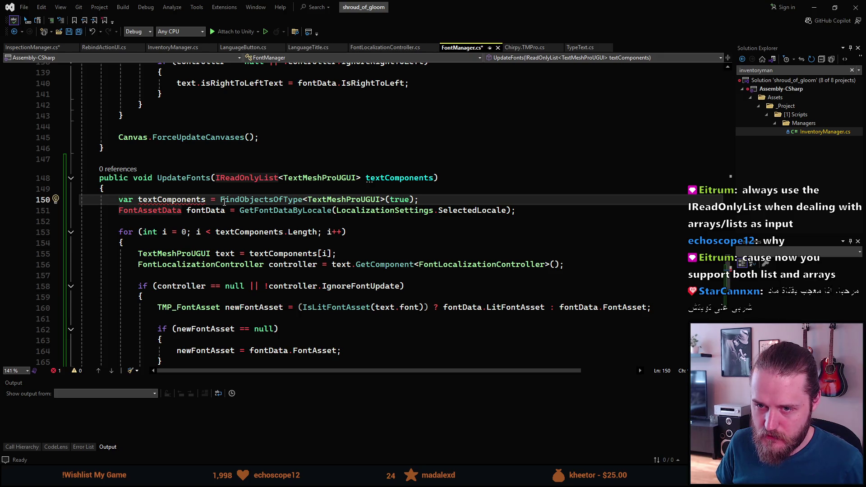
{"action": "mouse_move", "coordinate": [189, 199]}
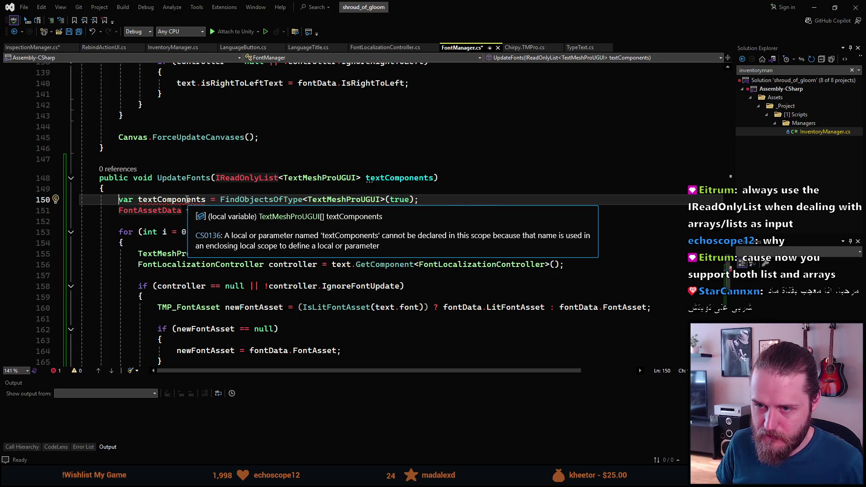
Delete line 150's local textComponents declaration and change the loop bound from .Length to .Count.
{"action": "key", "text": "Home"}
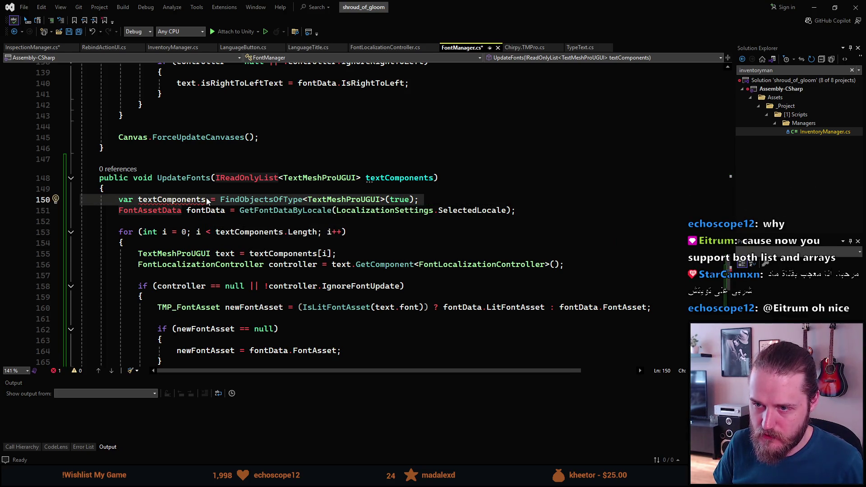
{"action": "key", "text": "ctrl+x"}
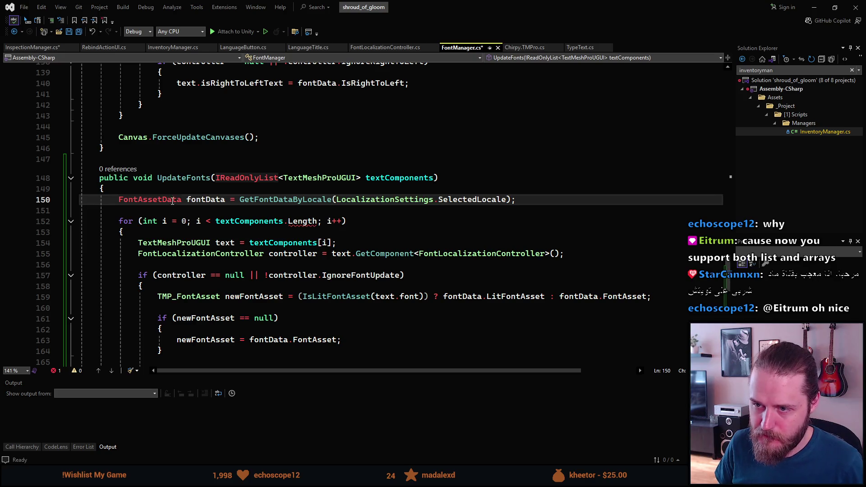
{"action": "left_click", "coordinate": [310, 228]}
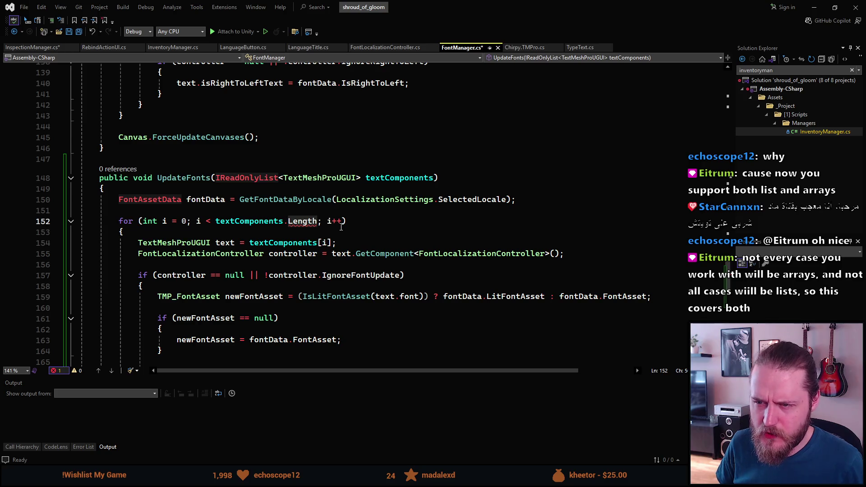
{"action": "key", "text": "ctrl+BackSpace"}
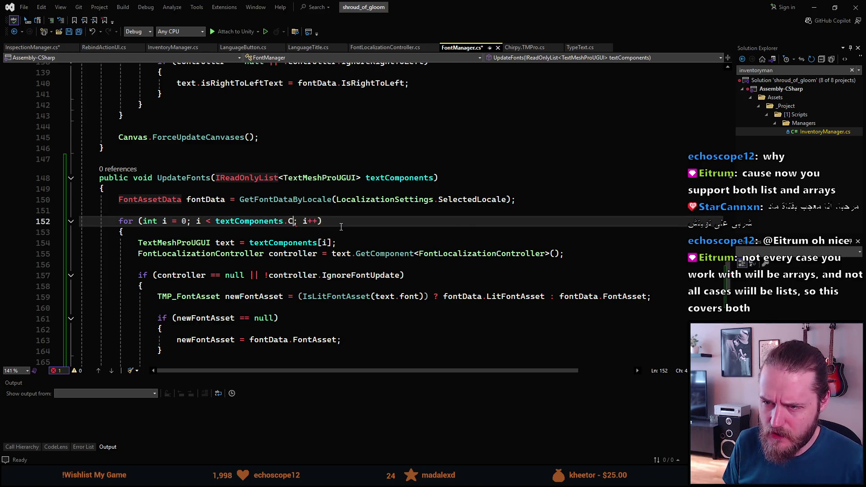
{"action": "type", "text": "Cou"}
{"action": "key", "text": "Tab"}
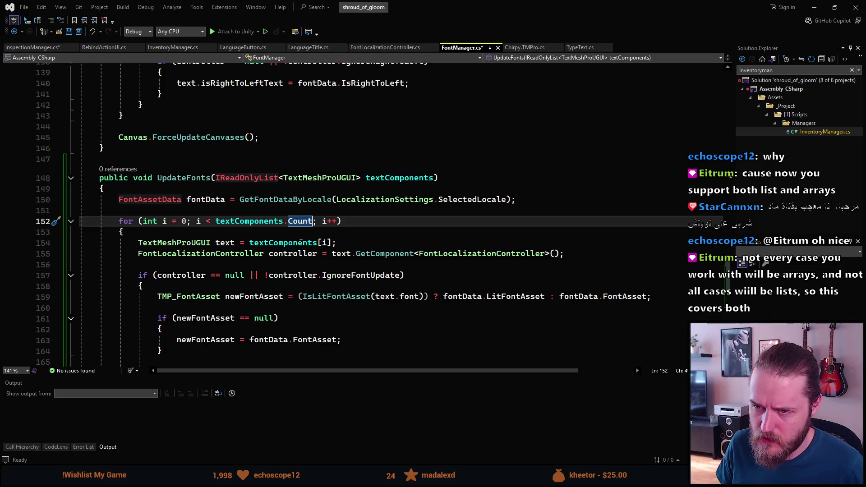
{"action": "scroll", "coordinate": [314, 239], "scroll_direction": "down", "scroll_amount": 2}
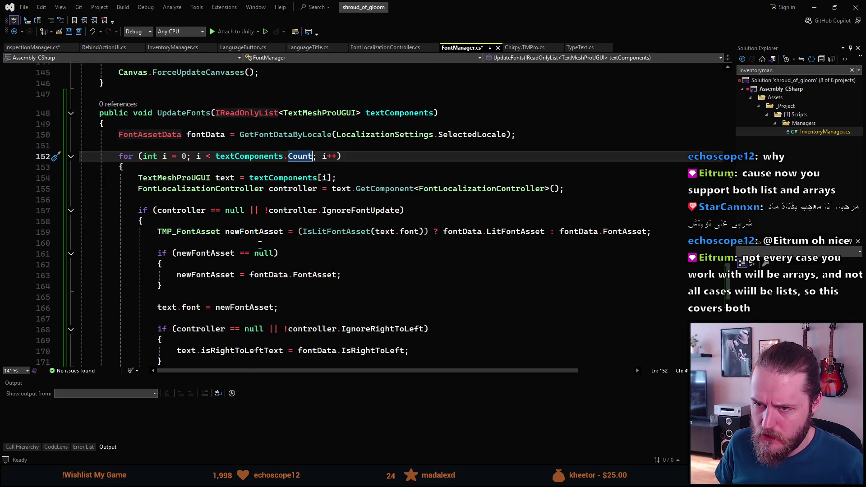
{"action": "scroll", "coordinate": [285, 149], "scroll_direction": "down", "scroll_amount": 1}
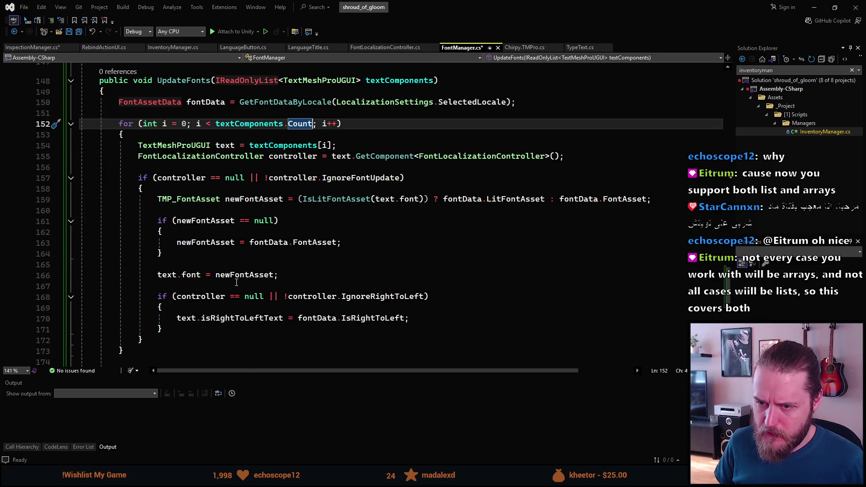
{"action": "scroll", "coordinate": [263, 301], "scroll_direction": "down", "scroll_amount": 2}
{"action": "scroll", "coordinate": [263, 301], "scroll_direction": "up", "scroll_amount": 3}
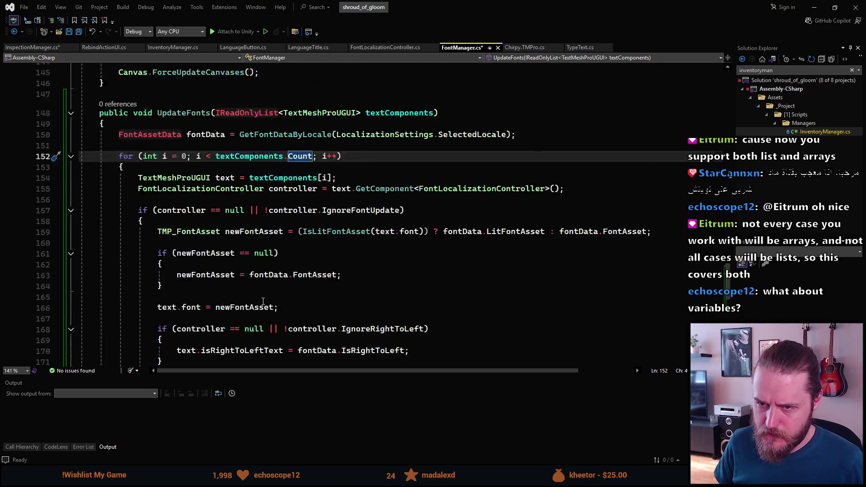
{"action": "scroll", "coordinate": [263, 301], "scroll_direction": "up", "scroll_amount": 2}
{"action": "scroll", "coordinate": [261, 298], "scroll_direction": "down", "scroll_amount": 3}
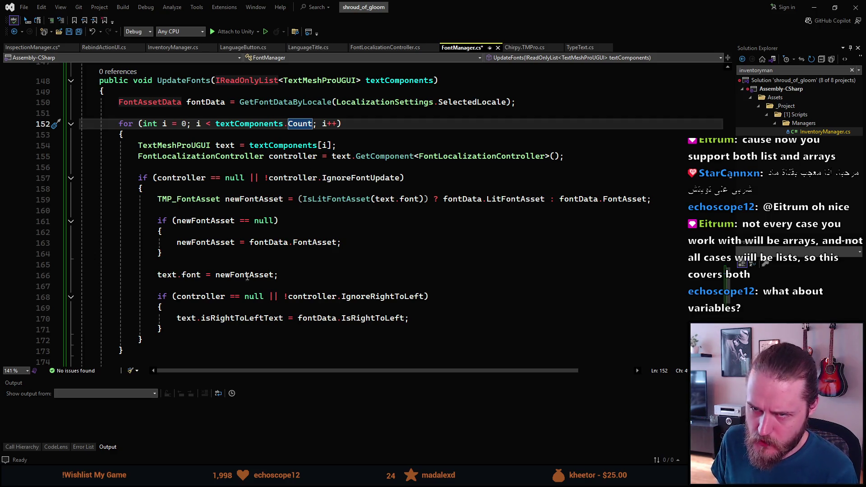
{"action": "scroll", "coordinate": [204, 282], "scroll_direction": "up", "scroll_amount": 3}
{"action": "scroll", "coordinate": [204, 282], "scroll_direction": "up", "scroll_amount": 9}
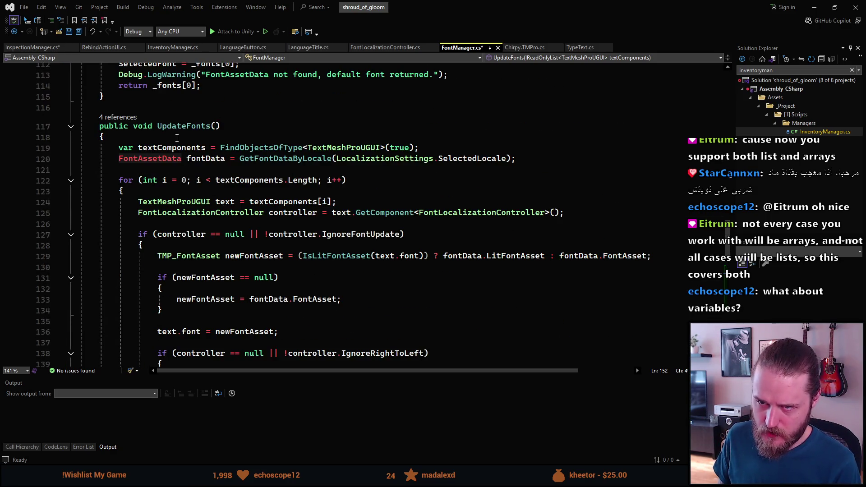
Rename the original parameterless UpdateFonts method to UpdateAllFontsInScene.
{"action": "left_click", "coordinate": [122, 118]}
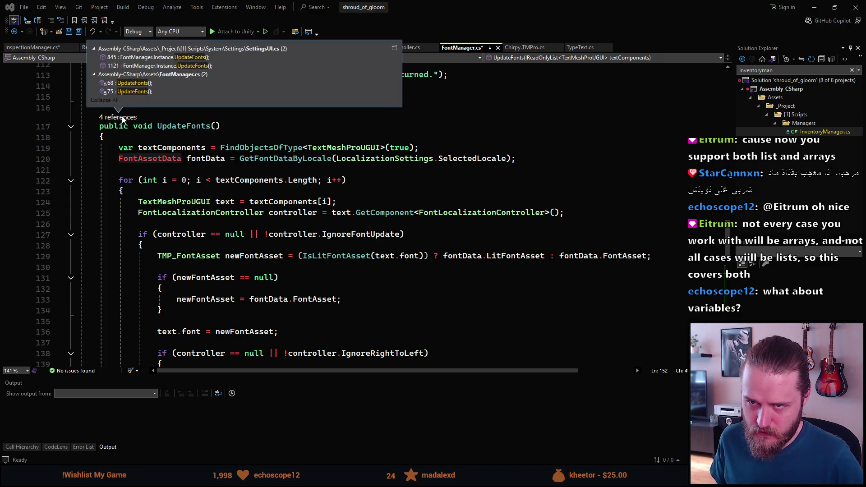
{"action": "left_click", "coordinate": [133, 135]}
{"action": "scroll", "coordinate": [133, 134], "scroll_direction": "up", "scroll_amount": 1}
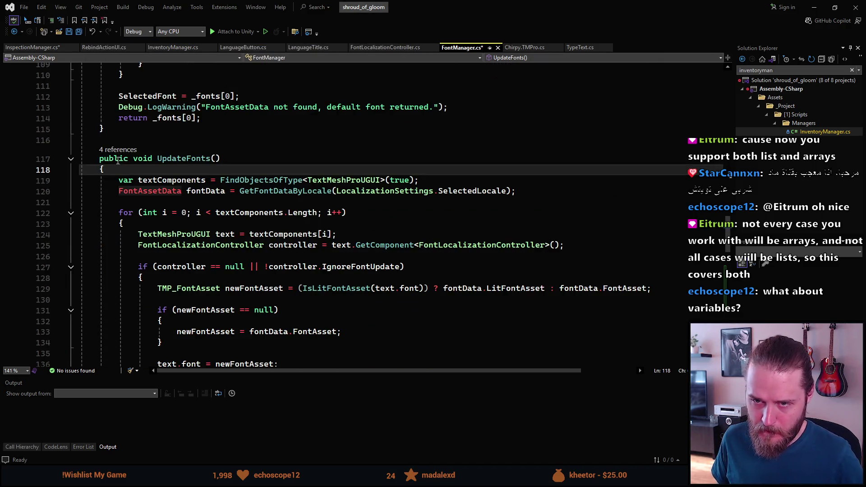
{"action": "left_click", "coordinate": [196, 159]}
{"action": "key", "text": "ctrl+r"}
{"action": "key", "text": "ctrl+r"}
{"action": "left_click", "coordinate": [200, 177]}
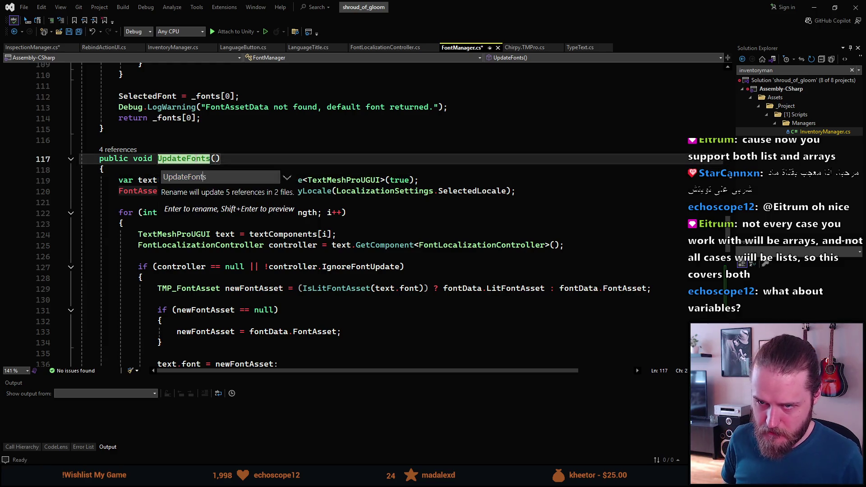
{"action": "type", "text": "All"}
{"action": "key", "text": "End"}
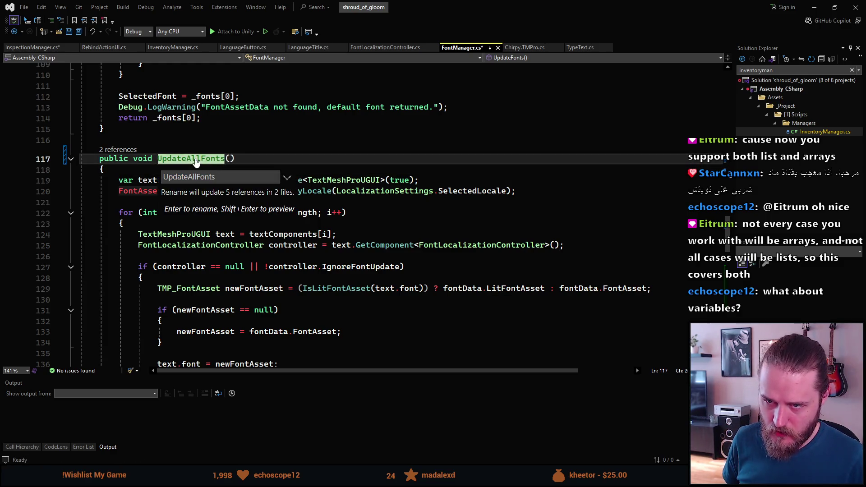
{"action": "type", "text": "InScene"}
{"action": "key", "text": "Return"}
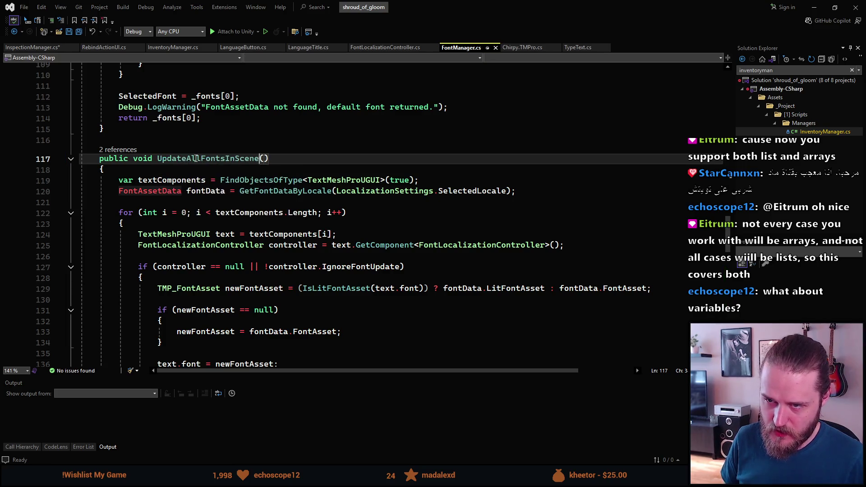
Review the new UpdateFonts list overload below UpdateAllFontsInScene.
{"action": "scroll", "coordinate": [208, 193], "scroll_direction": "down", "scroll_amount": 1}
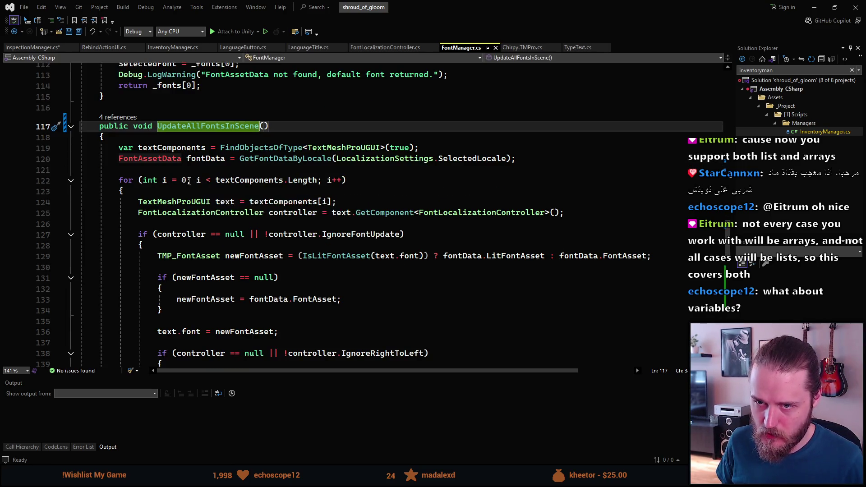
{"action": "scroll", "coordinate": [189, 181], "scroll_direction": "down", "scroll_amount": 1}
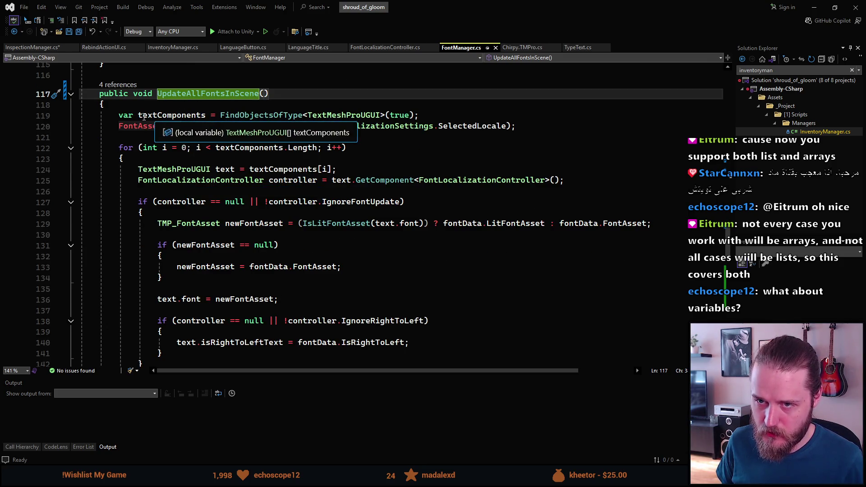
{"action": "mouse_move", "coordinate": [132, 115]}
{"action": "mouse_move", "coordinate": [167, 117]}
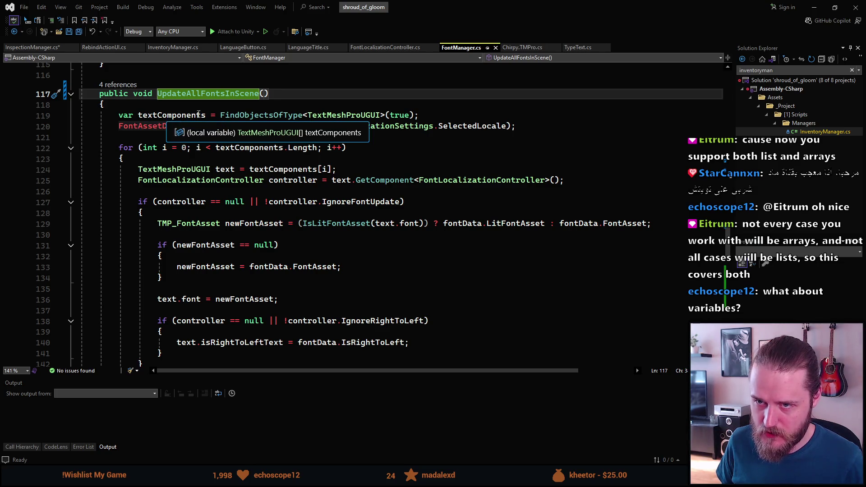
{"action": "mouse_move", "coordinate": [251, 117]}
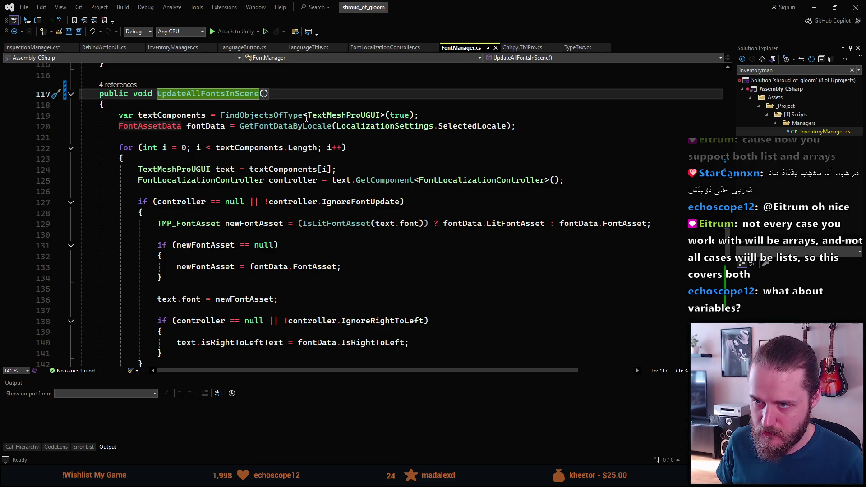
{"action": "scroll", "coordinate": [216, 272], "scroll_direction": "down", "scroll_amount": 1}
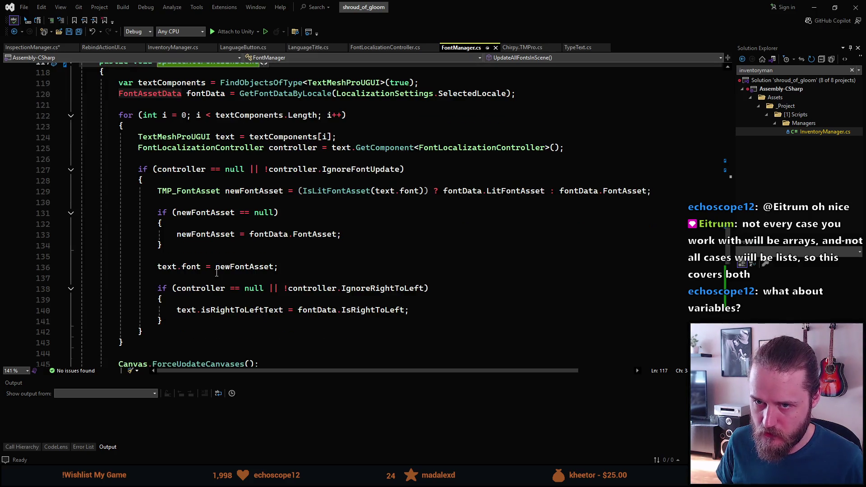
{"action": "scroll", "coordinate": [255, 298], "scroll_direction": "down", "scroll_amount": 2}
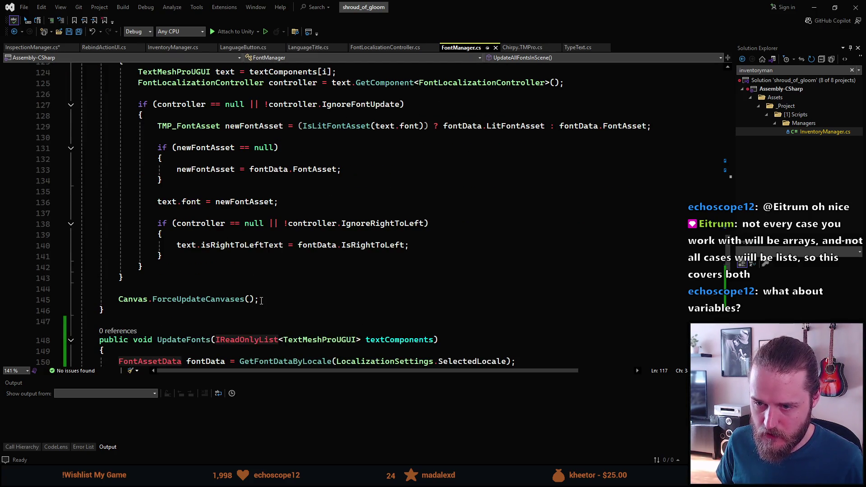
Replace UpdateAllFontsInScene's old font loop with UpdateFonts(textComponents) and save FontManager.cs.
{"action": "mouse_move", "coordinate": [261, 301]}
{"action": "left_mouse_down"}
{"action": "mouse_move", "coordinate": [163, 126]}
{"action": "mouse_move", "coordinate": [153, 72]}
{"action": "mouse_move", "coordinate": [187, 37]}
{"action": "mouse_move", "coordinate": [185, 59]}
{"action": "mouse_move", "coordinate": [136, 115]}
{"action": "mouse_move", "coordinate": [119, 119]}
{"action": "left_mouse_up"}
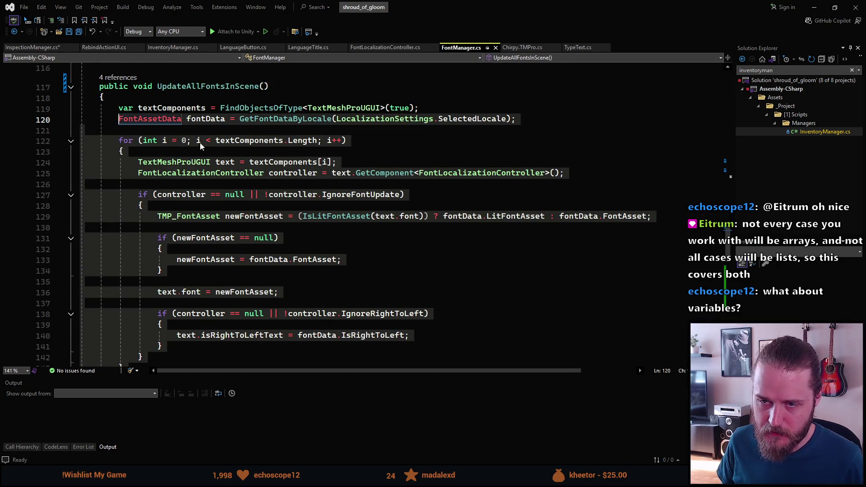
{"action": "key", "text": "Tab"}
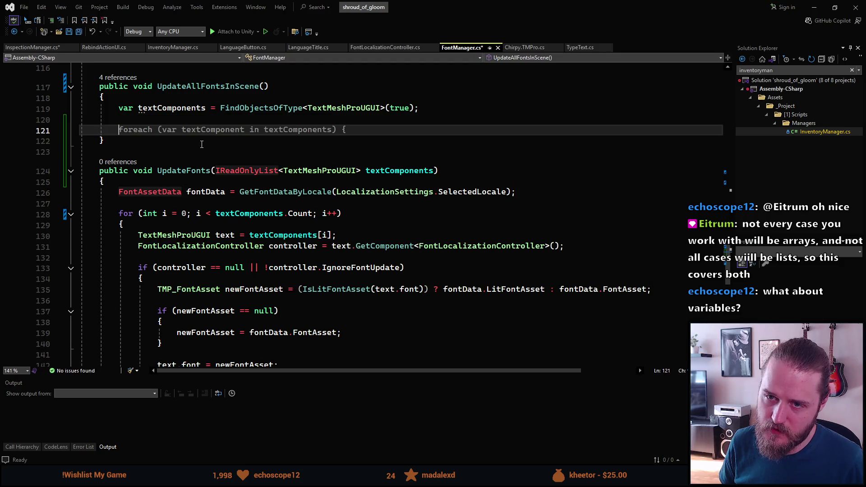
{"action": "type", "text": "UpdateFon"}
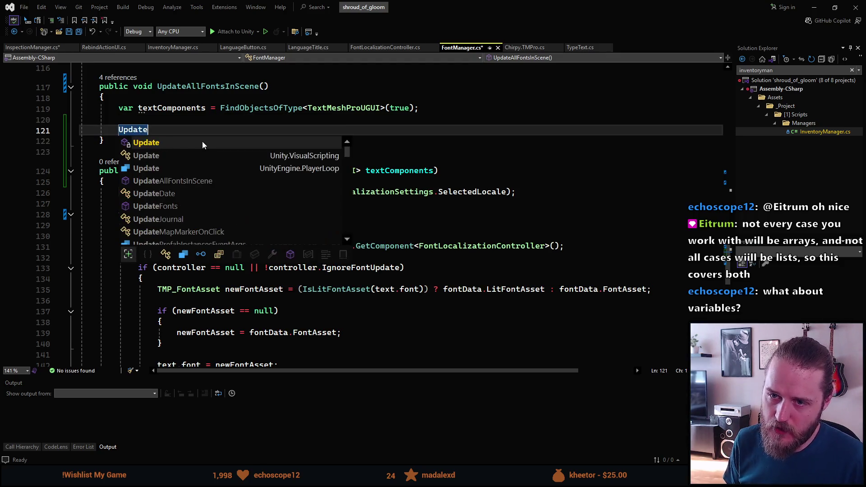
{"action": "key", "text": "Tab"}
{"action": "key", "text": "ctrl+s"}
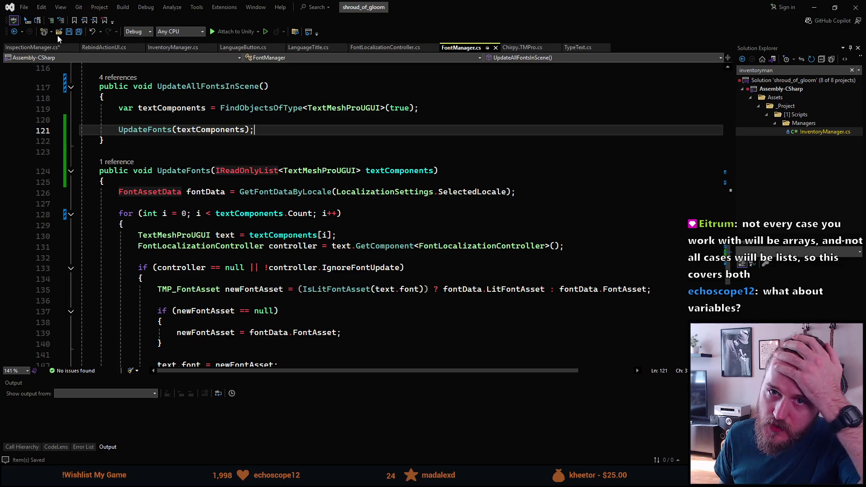
{"action": "left_click", "coordinate": [33, 49]}
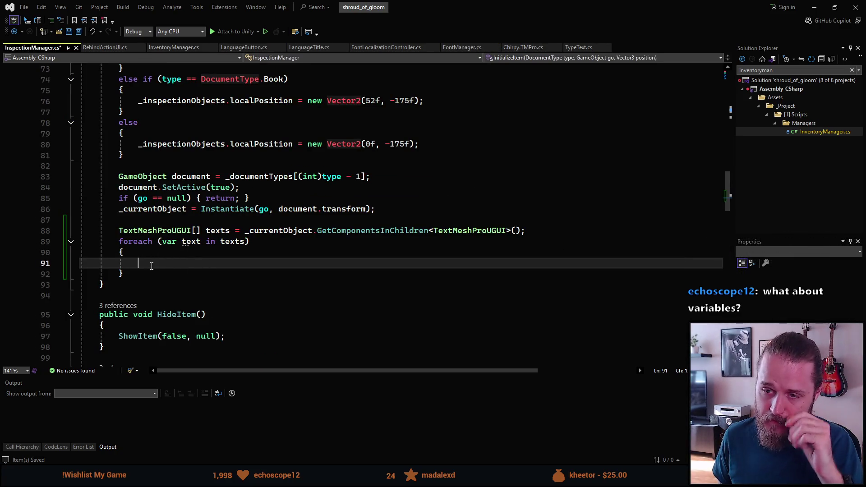
Delete the empty foreach over texts in InspectionManager.cs, then return to FontManager.cs.
{"action": "left_click_drag", "start_coordinate": [125, 273], "coordinate": [116, 241]}
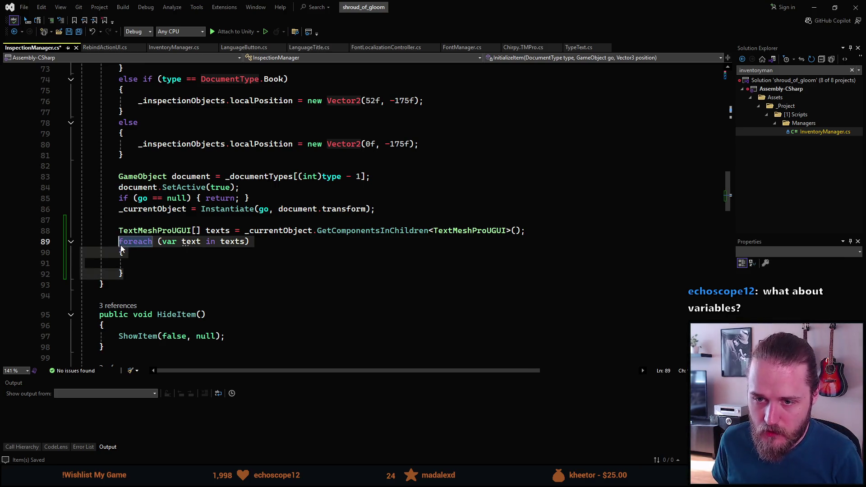
{"action": "key", "text": "Delete"}
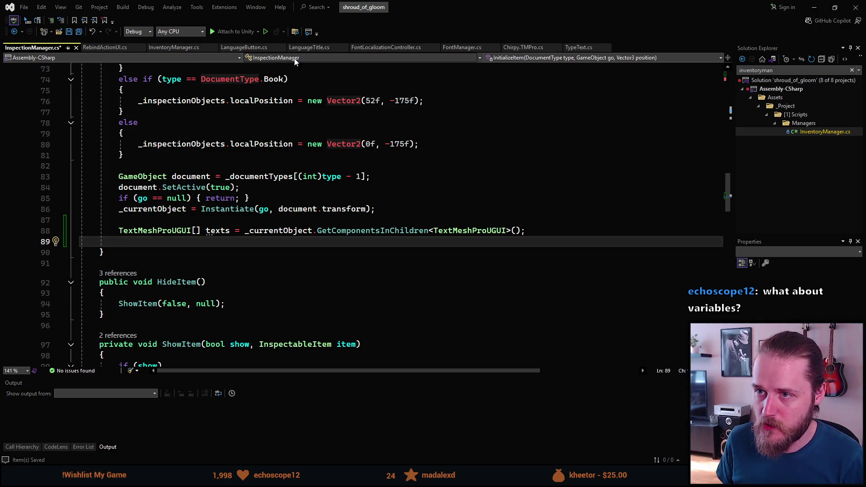
{"action": "left_click", "coordinate": [457, 48]}
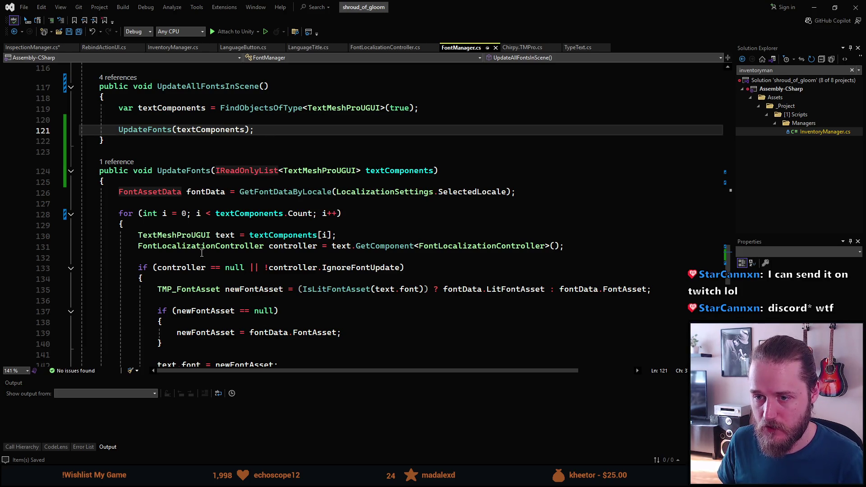
Add the call FontManager.Instance.UpdateFonts(texts); in InspectionManager's InitializeItem.
{"action": "left_click", "coordinate": [39, 47]}
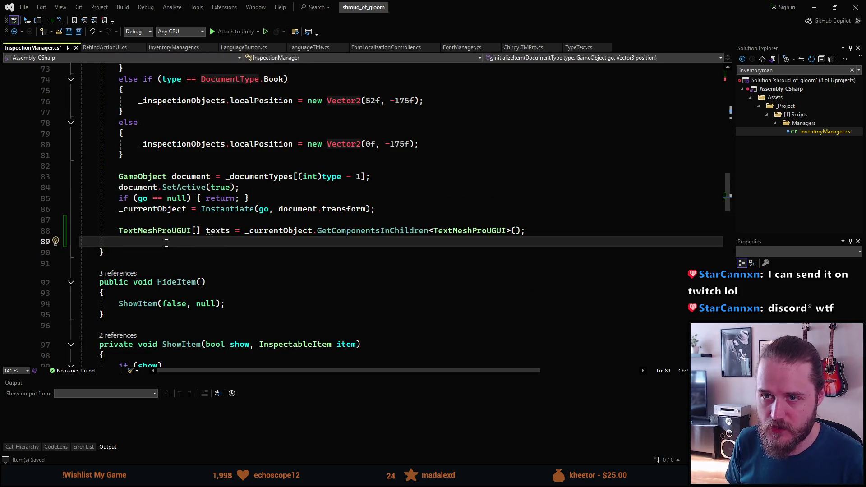
{"action": "type", "text": "FontM"}
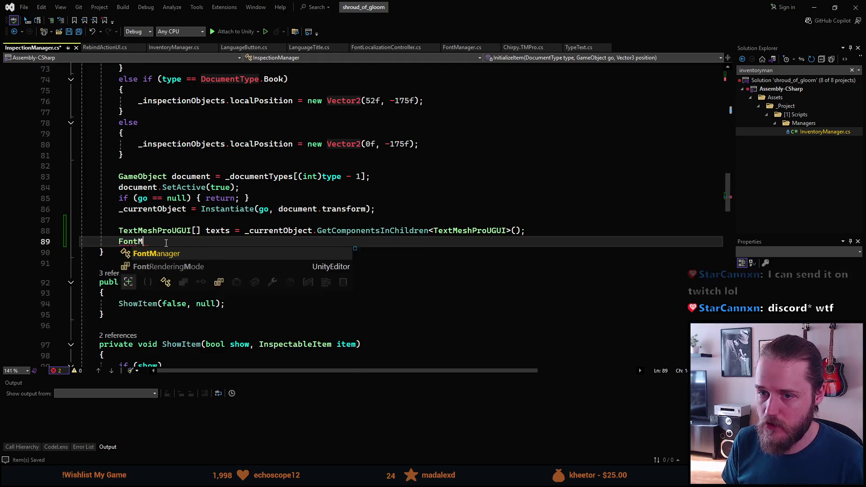
{"action": "type", "text": "anag"}
{"action": "key", "text": "Tab"}
{"action": "type", "text": ".I"}
{"action": "key", "text": "Tab"}
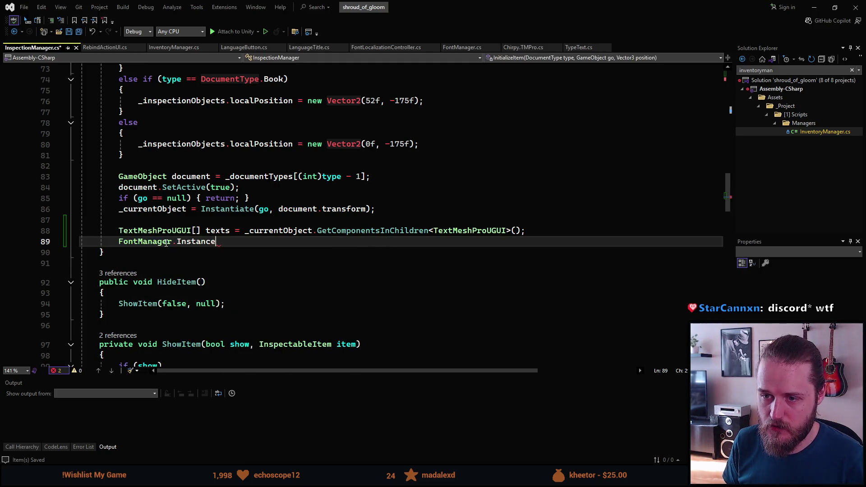
{"action": "type", "text": ".Up"}
{"action": "key", "text": "Tab"}
{"action": "type", "text": "()"}
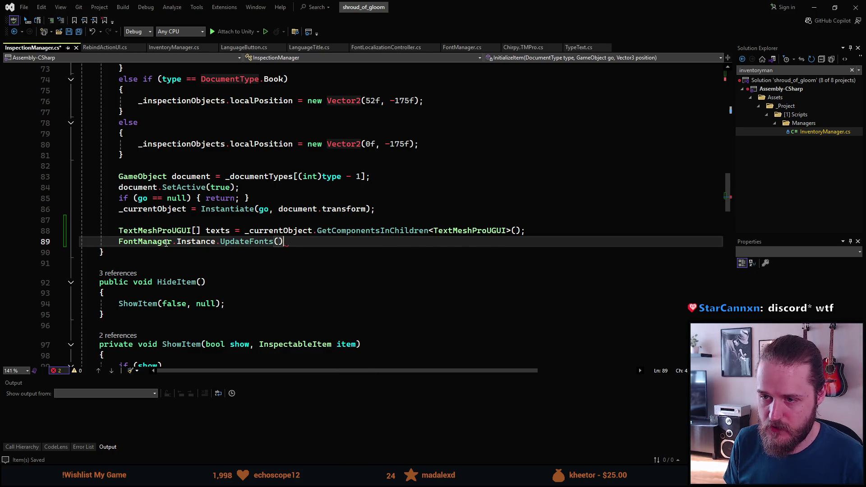
{"action": "type", "text": ";"}
{"action": "key", "text": "Left"}
{"action": "key", "text": "Left"}
{"action": "type", "text": "texts"}
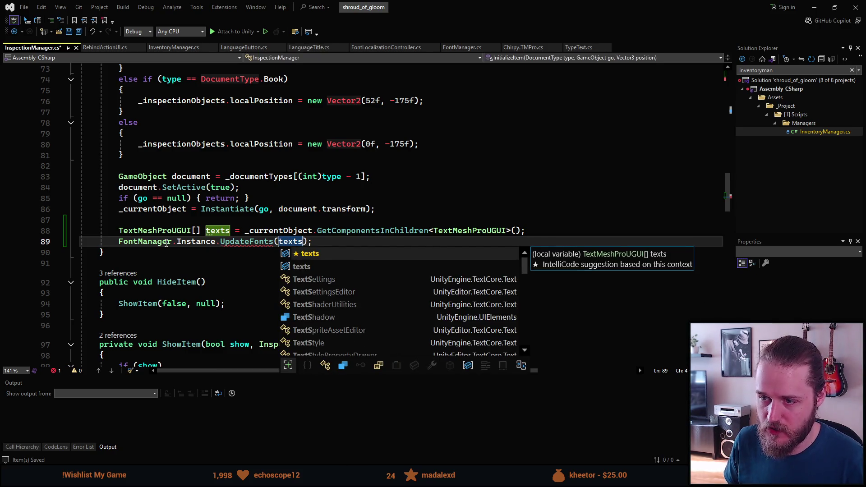
{"action": "key", "text": "Escape"}
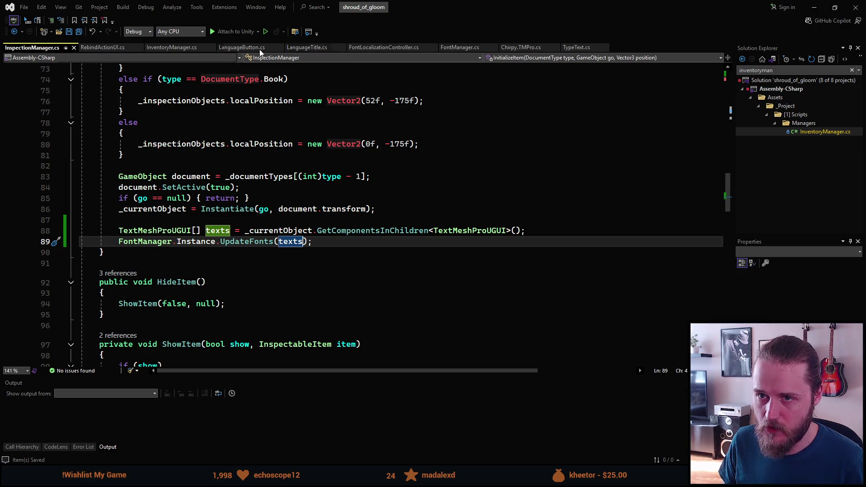
Back in FontManager.cs, select the for loop in the UpdateFonts method.
{"action": "left_click", "coordinate": [454, 48]}
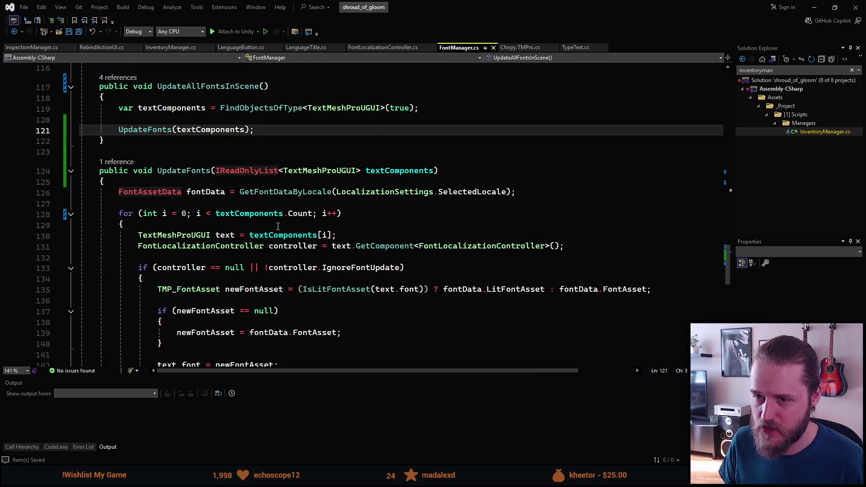
{"action": "scroll", "coordinate": [222, 235], "scroll_direction": "down", "scroll_amount": 1}
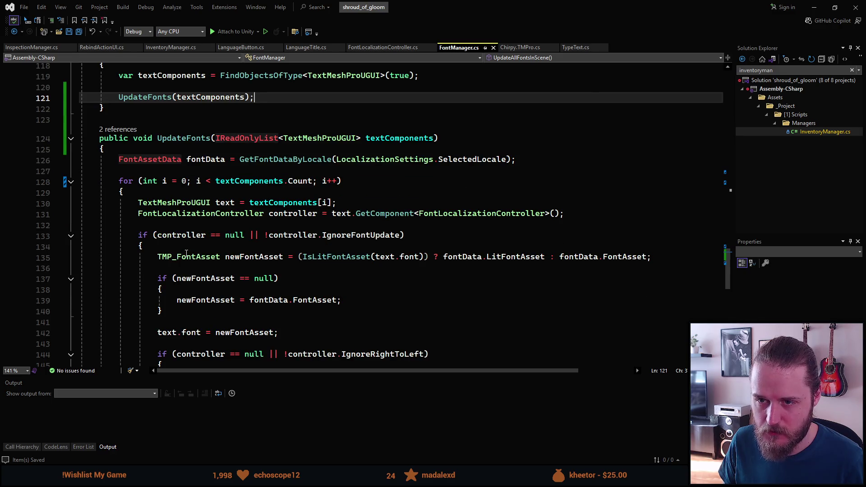
{"action": "scroll", "coordinate": [186, 254], "scroll_direction": "down", "scroll_amount": 1}
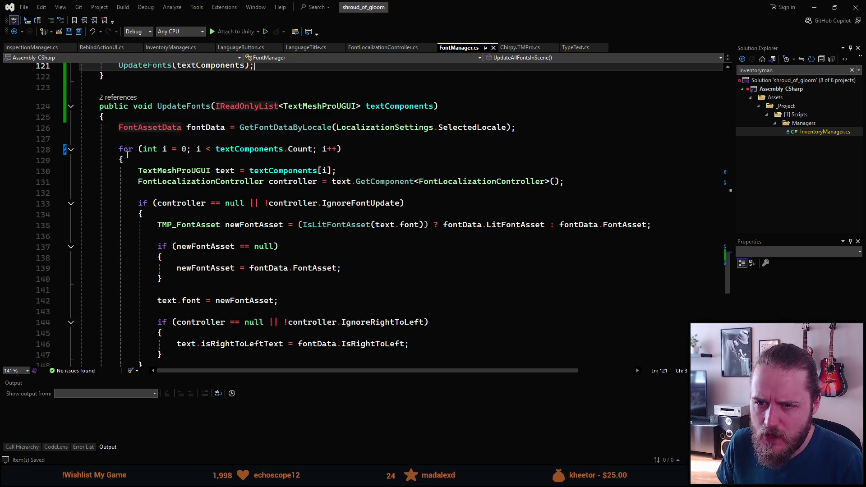
{"action": "key", "text": "Down"}
{"action": "key", "text": "Down"}
{"action": "key", "text": "Down"}
{"action": "key", "text": "shift+Down"}
{"action": "key", "text": "shift+Down"}
{"action": "key", "text": "shift+Down"}
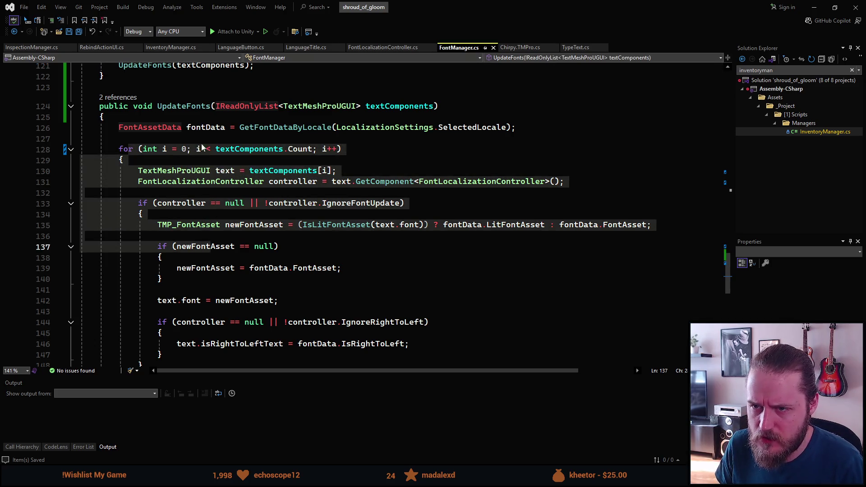
Start an if condition 'textComponents == null ||' at the top of UpdateFonts.
{"action": "left_click", "coordinate": [393, 135]}
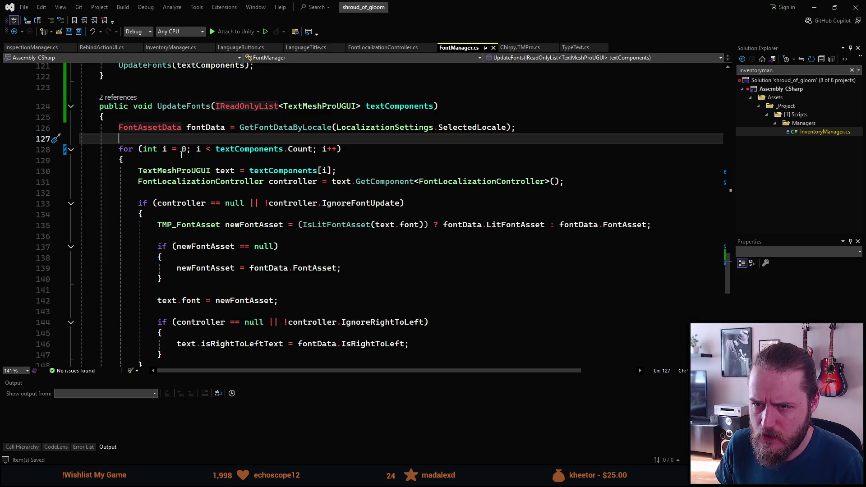
{"action": "scroll", "coordinate": [186, 321], "scroll_direction": "down", "scroll_amount": 3}
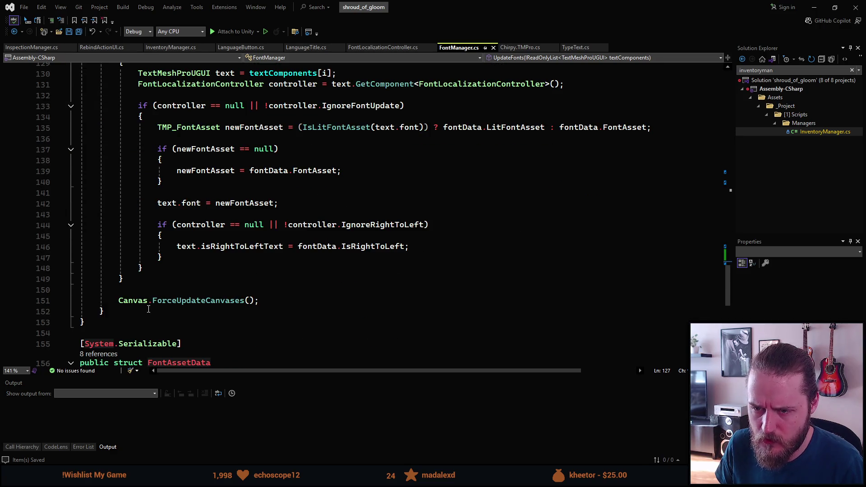
{"action": "mouse_move", "coordinate": [192, 301]}
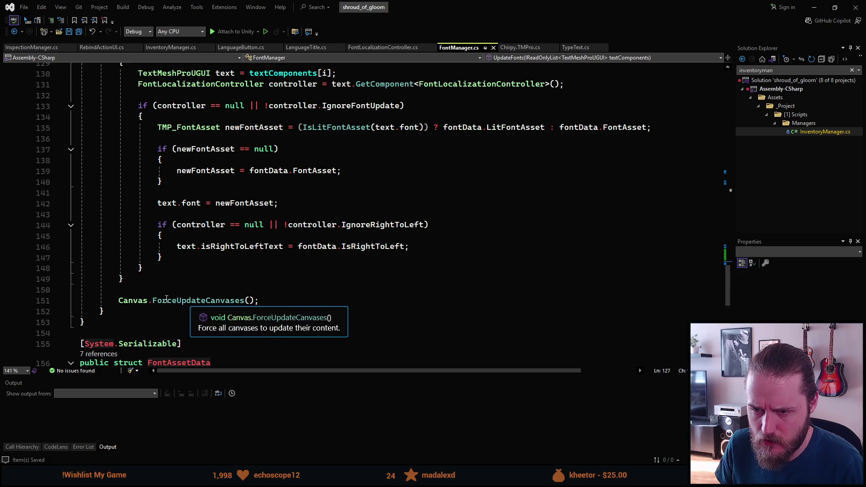
{"action": "scroll", "coordinate": [166, 299], "scroll_direction": "up", "scroll_amount": 3}
{"action": "left_click", "coordinate": [145, 118]}
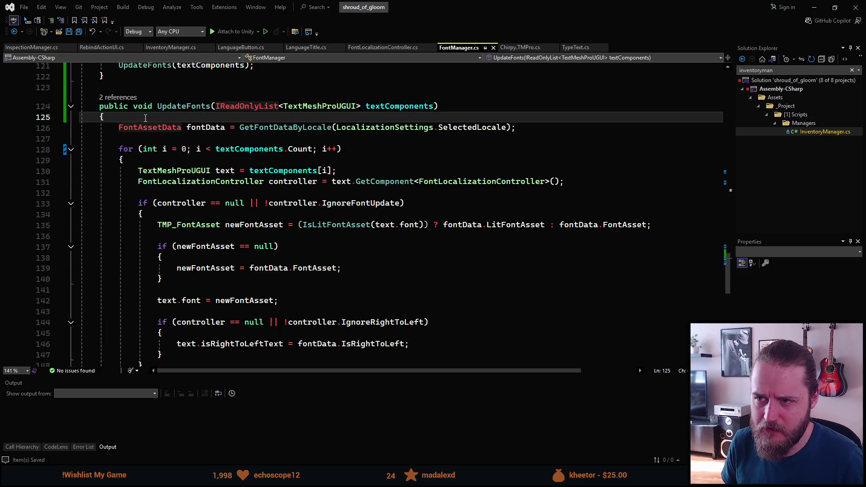
{"action": "key", "text": "Return"}
{"action": "key", "text": "Return"}
{"action": "key", "text": "Up"}
{"action": "type", "text": "i"}
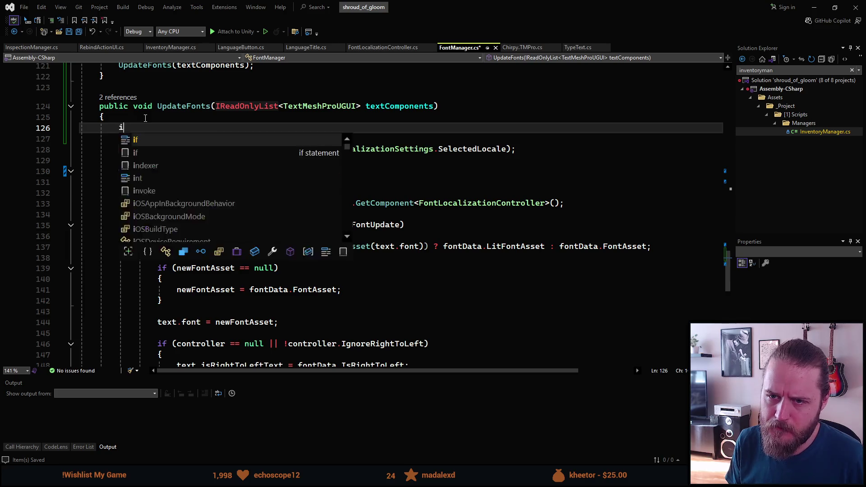
{"action": "type", "text": "f ()"}
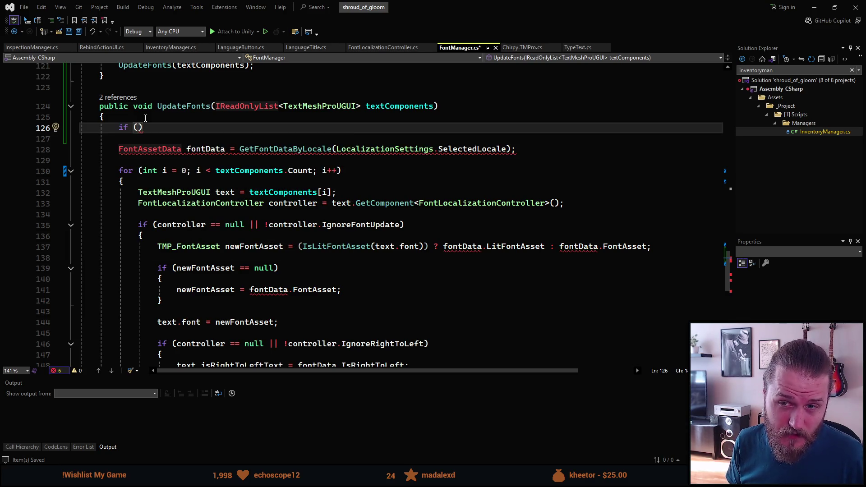
{"action": "type", "text": "te"}
{"action": "key", "text": "Tab"}
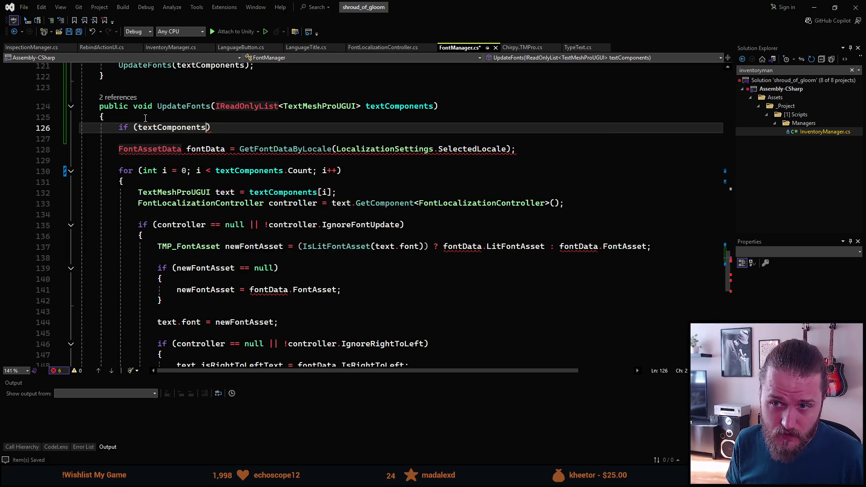
{"action": "type", "text": "== "}
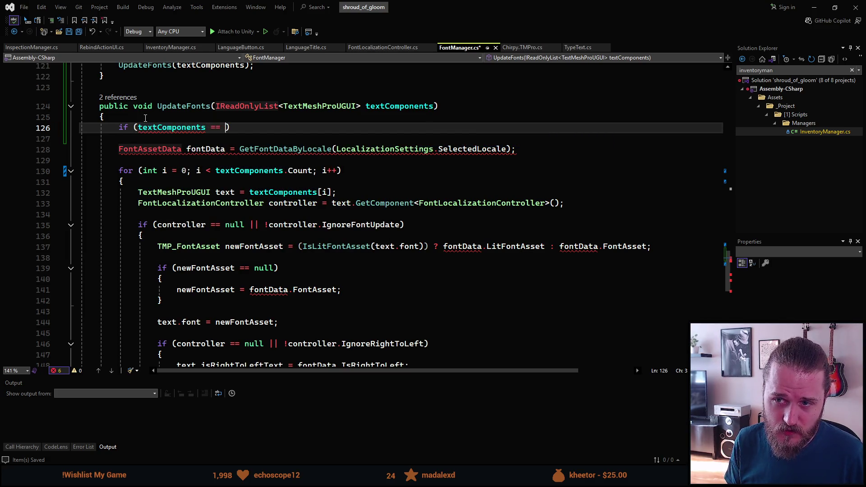
{"action": "type", "text": "null"}
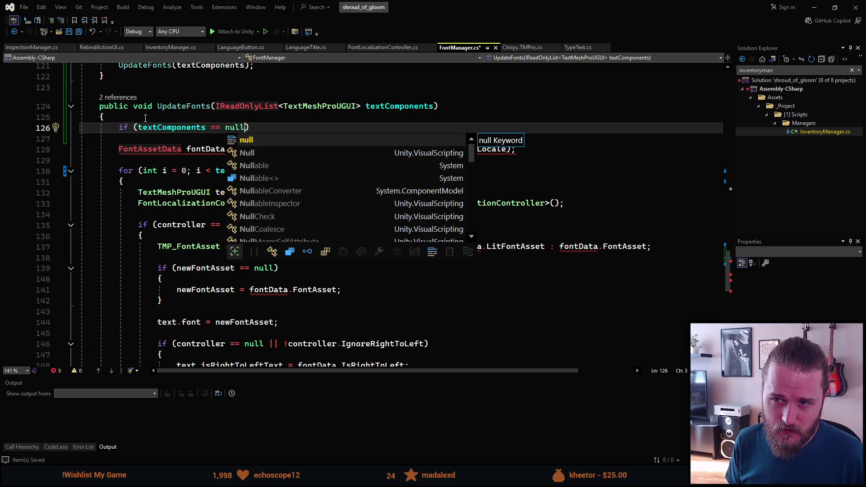
{"action": "type", "text": " ||"}
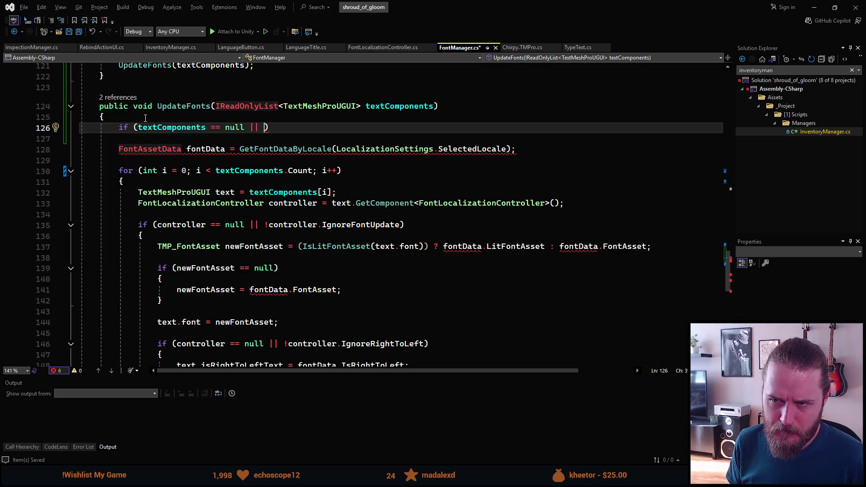
Finish the condition with 'textComponents.Count == 0', add '{ return; }', and save FontManager.cs.
{"action": "mouse_move", "coordinate": [219, 105]}
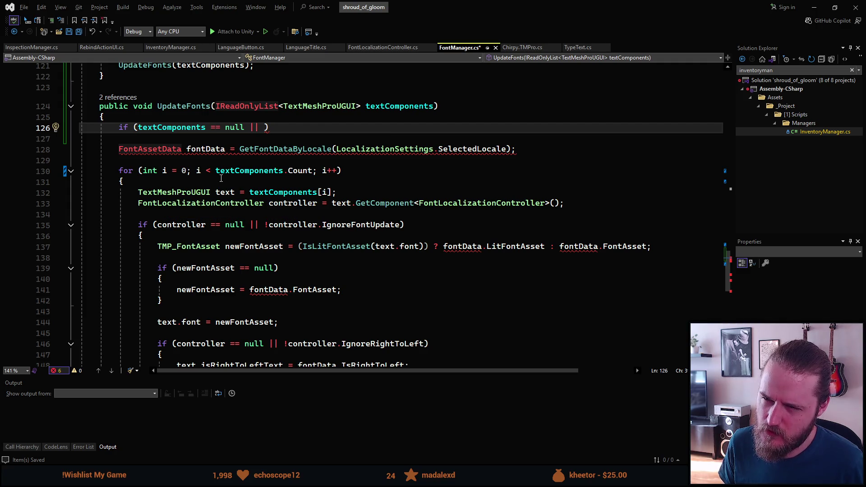
{"action": "mouse_move", "coordinate": [225, 169]}
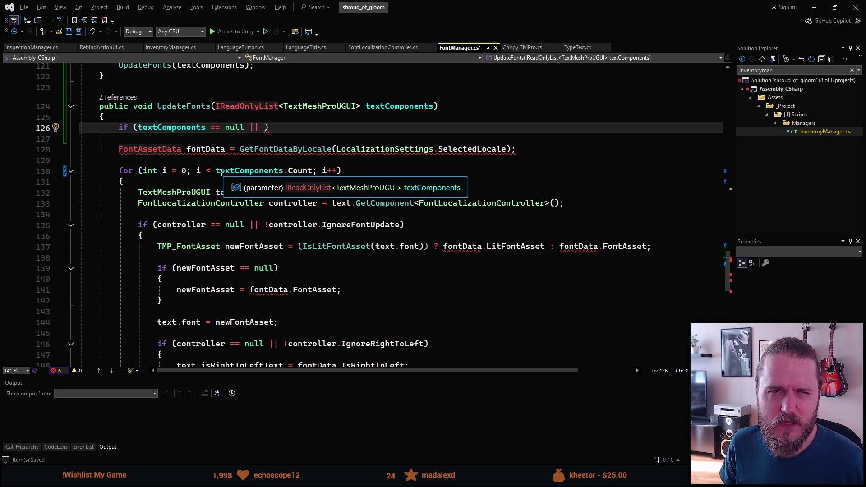
{"action": "mouse_move", "coordinate": [232, 195]}
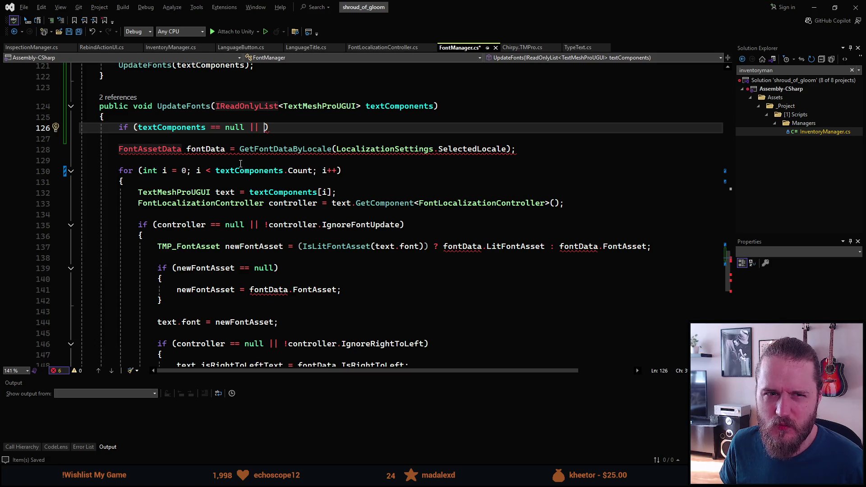
{"action": "mouse_move", "coordinate": [289, 167]}
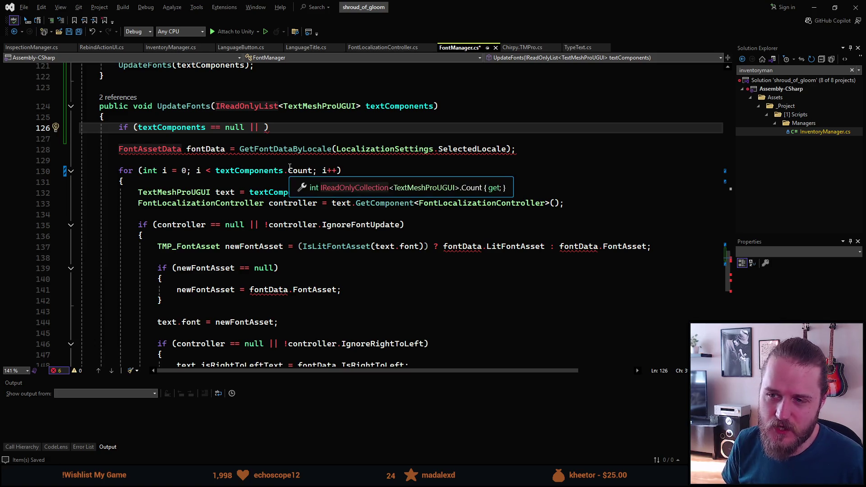
{"action": "type", "text": "text"}
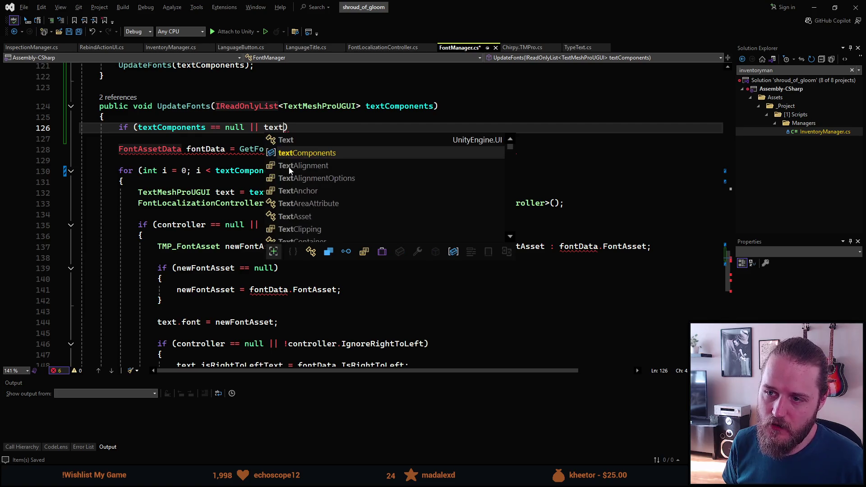
{"action": "key", "text": "Tab"}
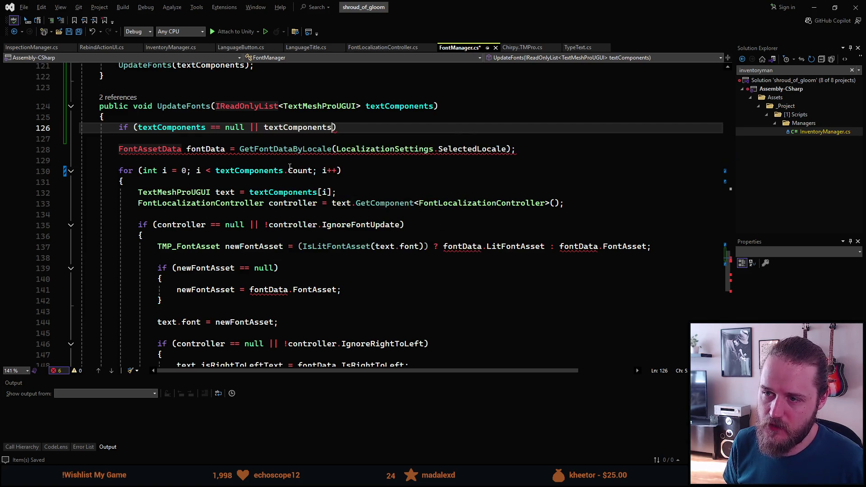
{"action": "type", "text": "."}
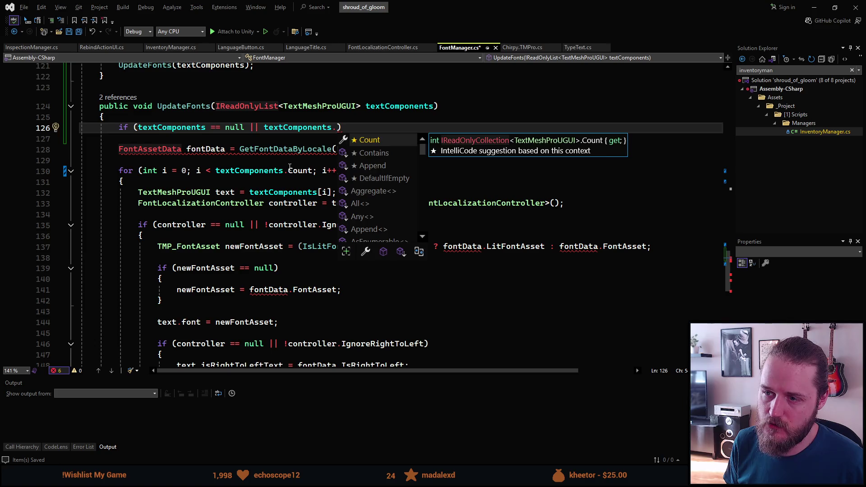
{"action": "key", "text": "Tab"}
{"action": "type", "text": "== 0"}
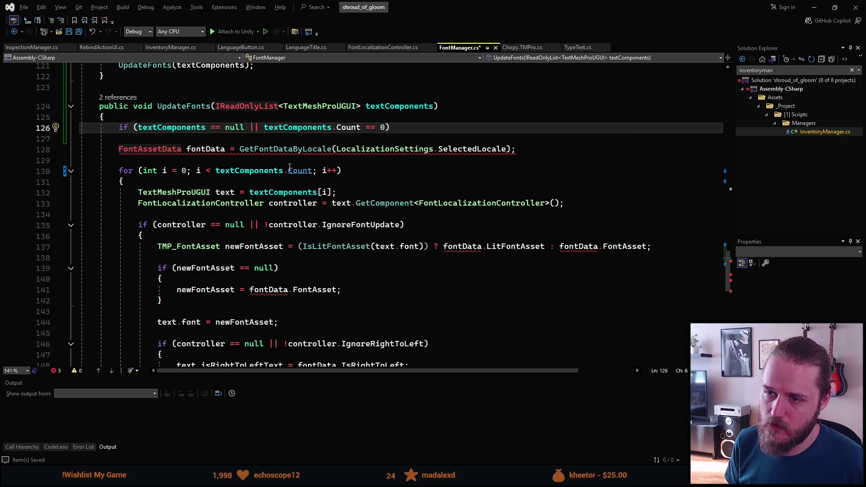
{"action": "type", "text": ")"}
{"action": "key", "text": "Tab"}
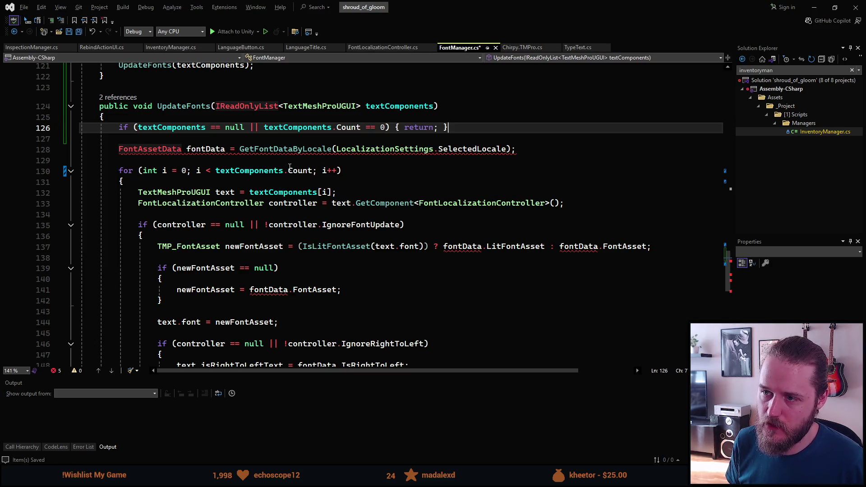
{"action": "key", "text": "ctrl+s"}
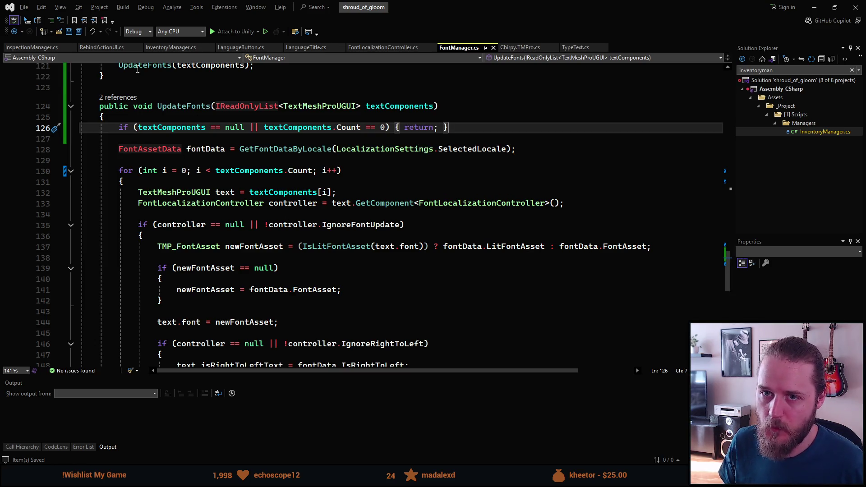
Check the UpdateFonts(texts) call ending InitializeItem in InspectionManager.cs, then minimize Visual Studio.
{"action": "left_click", "coordinate": [31, 47]}
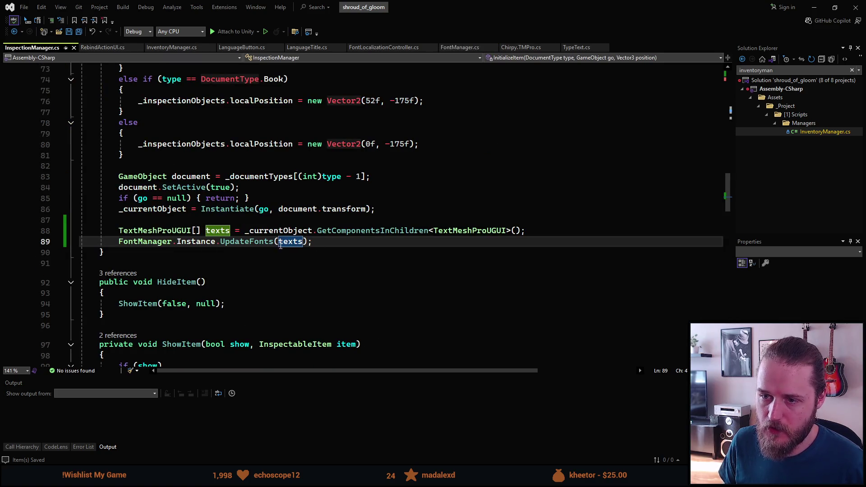
{"action": "left_click", "coordinate": [236, 254]}
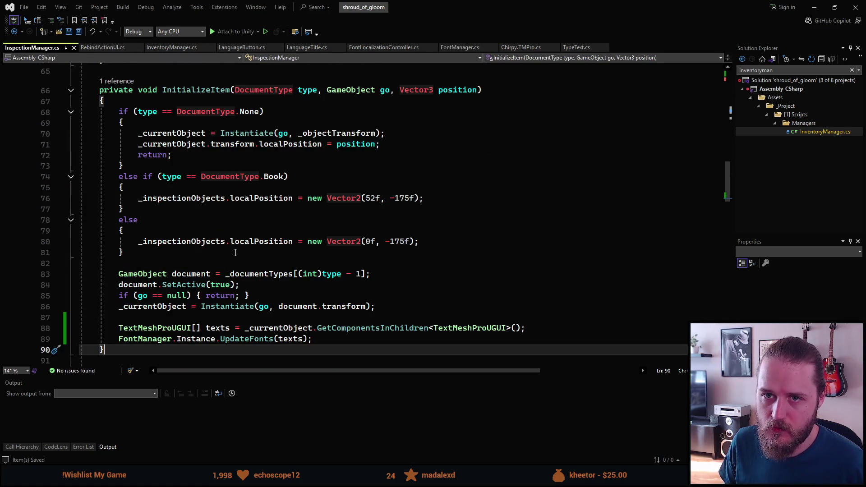
{"action": "scroll", "coordinate": [236, 253], "scroll_direction": "down", "scroll_amount": 2}
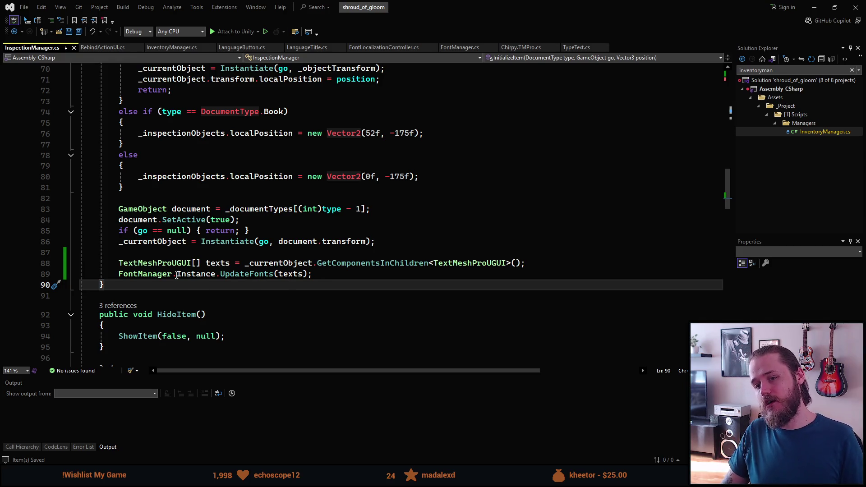
{"action": "left_click", "coordinate": [814, 8]}
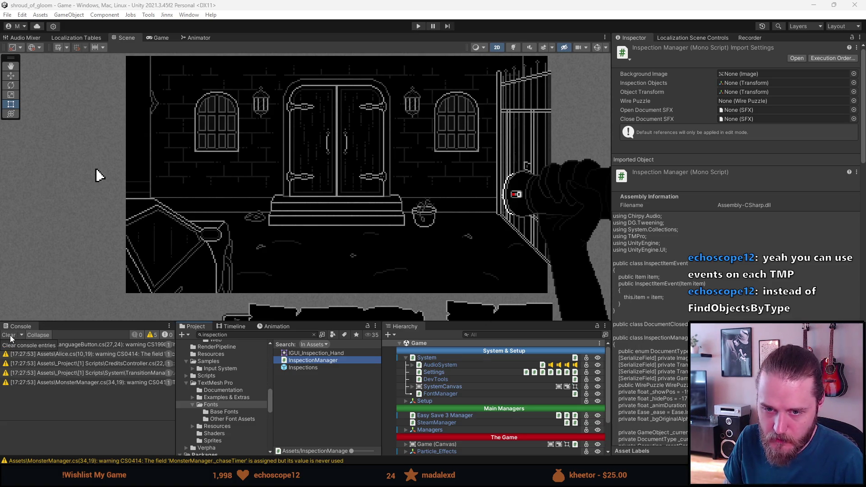
Clear the console warnings, pan the Scene view to frame the doorway level, and enlarge the bottom panels.
{"action": "left_click", "coordinate": [9, 335]}
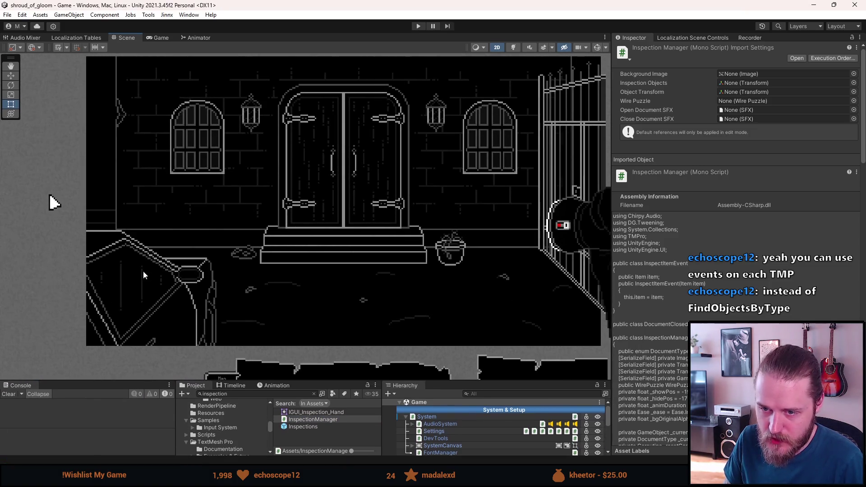
{"action": "left_click_drag", "start_coordinate": [244, 183], "coordinate": [226, 198]}
{"action": "scroll", "coordinate": [224, 199], "scroll_direction": "up", "scroll_amount": 2}
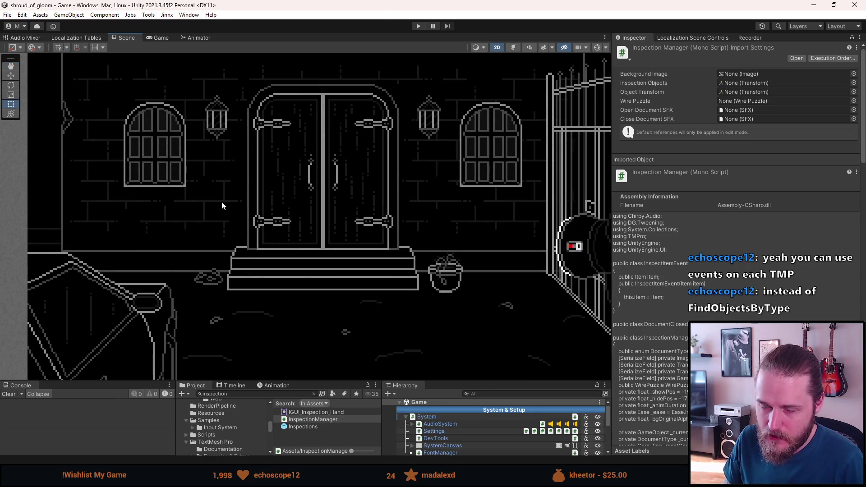
{"action": "scroll", "coordinate": [222, 206], "scroll_direction": "down", "scroll_amount": 2}
{"action": "left_click_drag", "start_coordinate": [234, 213], "coordinate": [242, 221]}
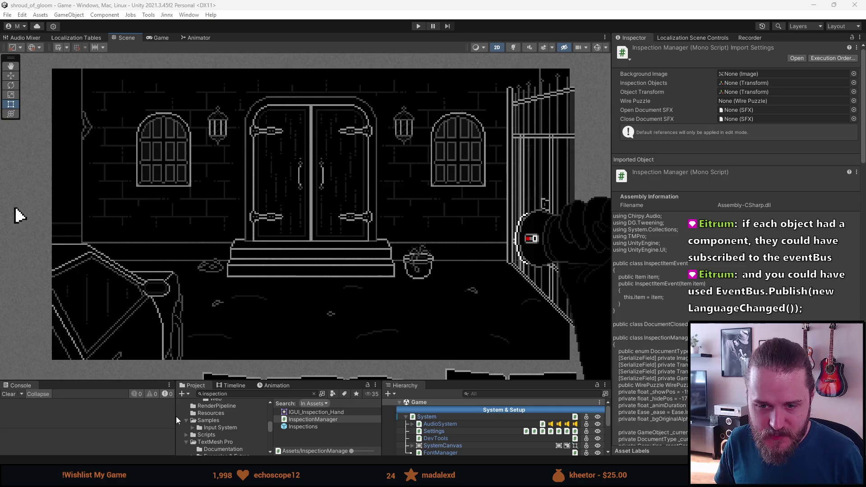
{"action": "mouse_move", "coordinate": [144, 380]}
{"action": "left_mouse_down"}
{"action": "mouse_move", "coordinate": [144, 406]}
{"action": "mouse_move", "coordinate": [143, 351]}
{"action": "left_mouse_up"}
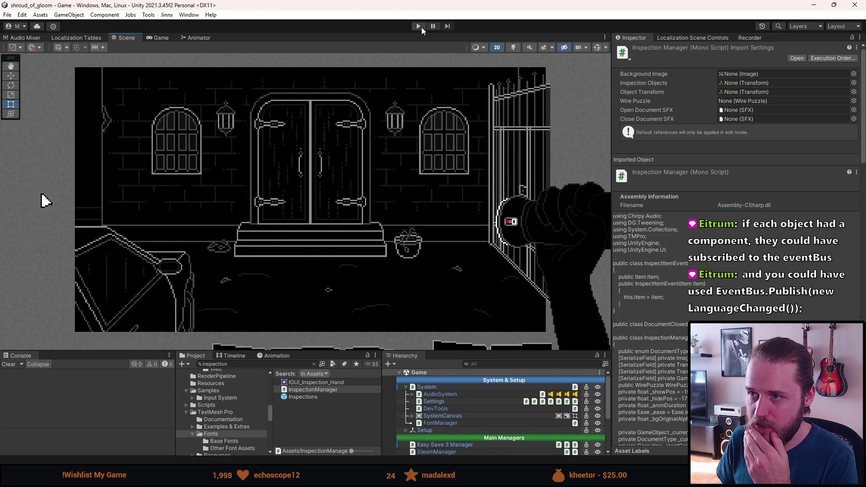
Enter Play mode, enlarge the Game view, and browse the pause and video settings menus.
{"action": "left_click", "coordinate": [418, 26]}
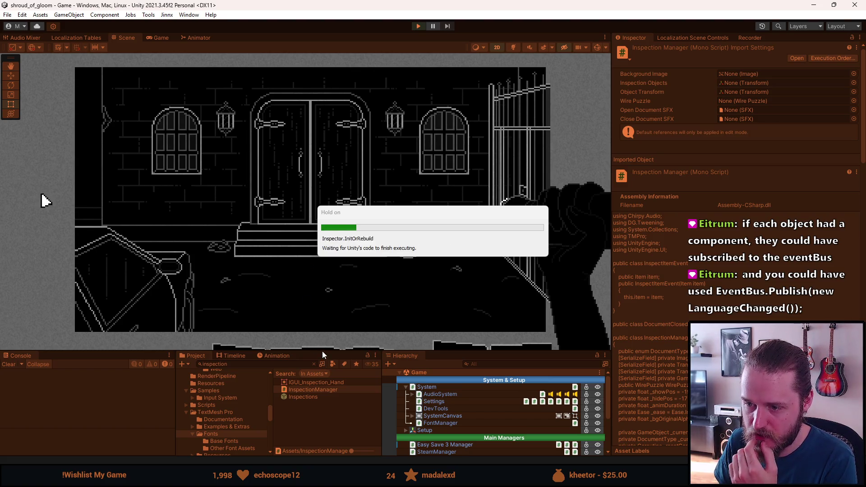
{"action": "left_click_drag", "start_coordinate": [321, 351], "coordinate": [321, 410]}
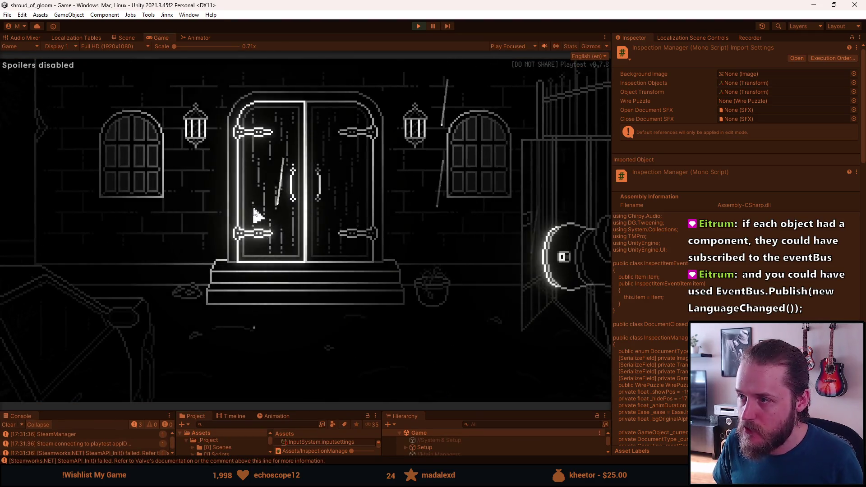
{"action": "key", "text": "Escape"}
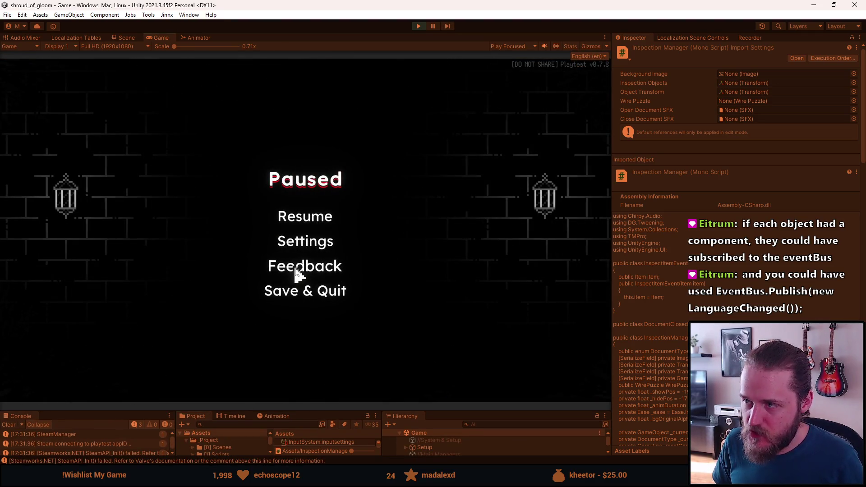
{"action": "left_click", "coordinate": [302, 240]}
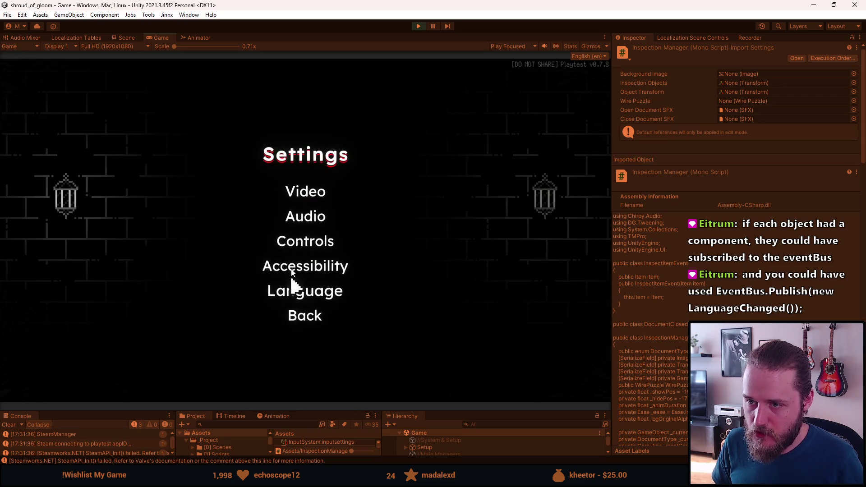
{"action": "left_click", "coordinate": [307, 187]}
{"action": "key", "text": "Escape"}
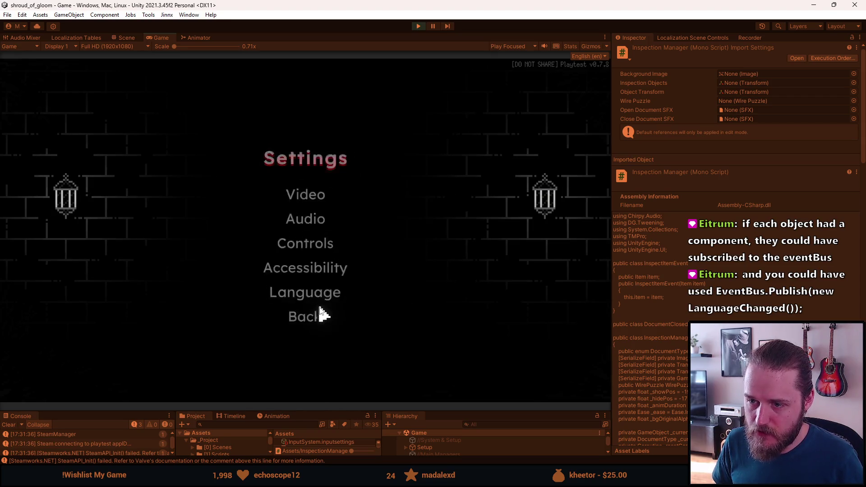
{"action": "left_click", "coordinate": [318, 312]}
Look through the Language and Accessibility settings in the game's Settings menu.
{"action": "key", "text": "Escape"}
{"action": "left_click", "coordinate": [303, 241]}
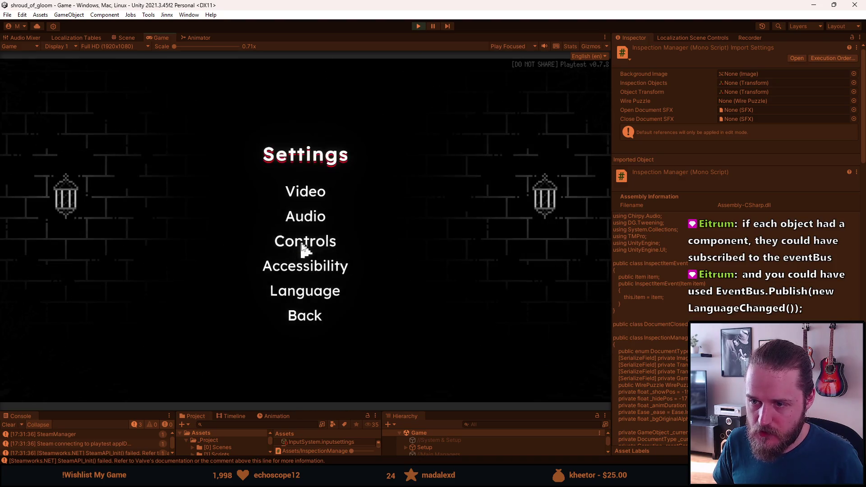
{"action": "left_click", "coordinate": [312, 294]}
{"action": "key", "text": "Escape"}
{"action": "left_click", "coordinate": [313, 267]}
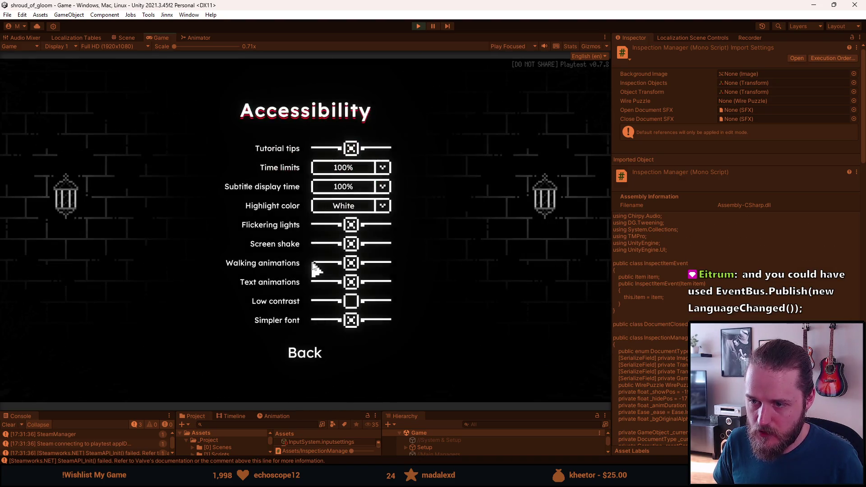
{"action": "key", "text": "Escape"}
{"action": "left_click", "coordinate": [310, 290]}
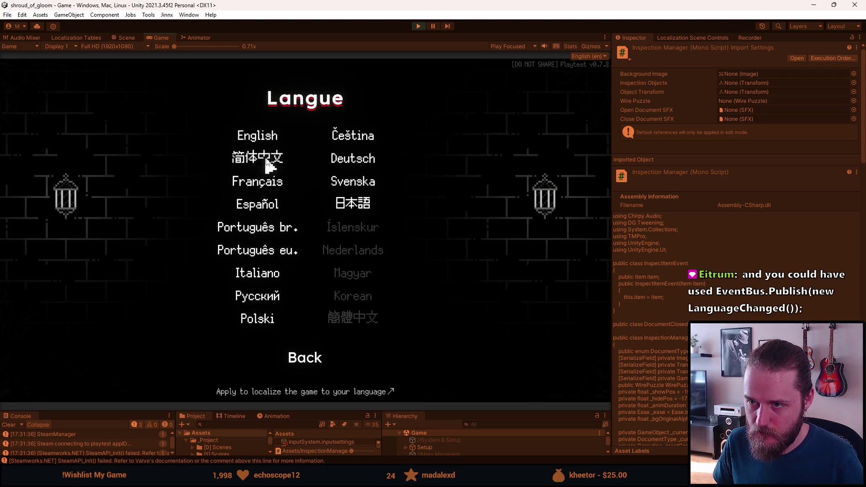
{"action": "key", "text": "Escape"}
{"action": "left_click", "coordinate": [321, 266]}
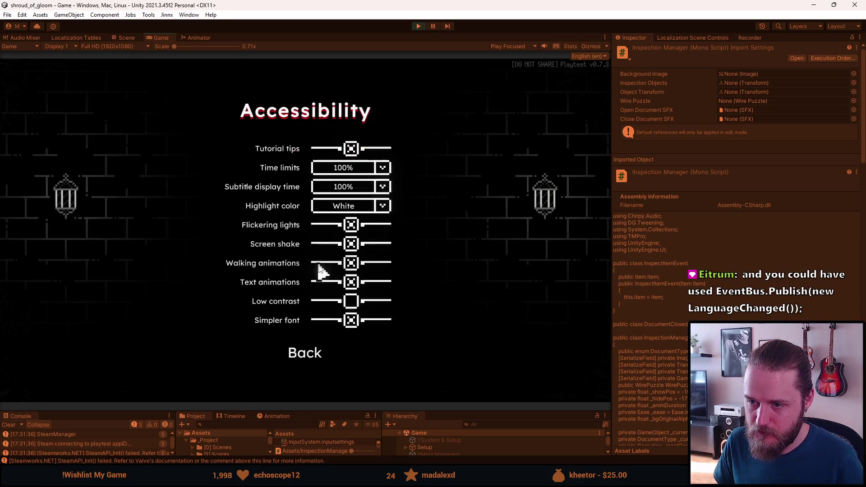
{"action": "key", "text": "Escape"}
{"action": "key", "text": "Escape"}
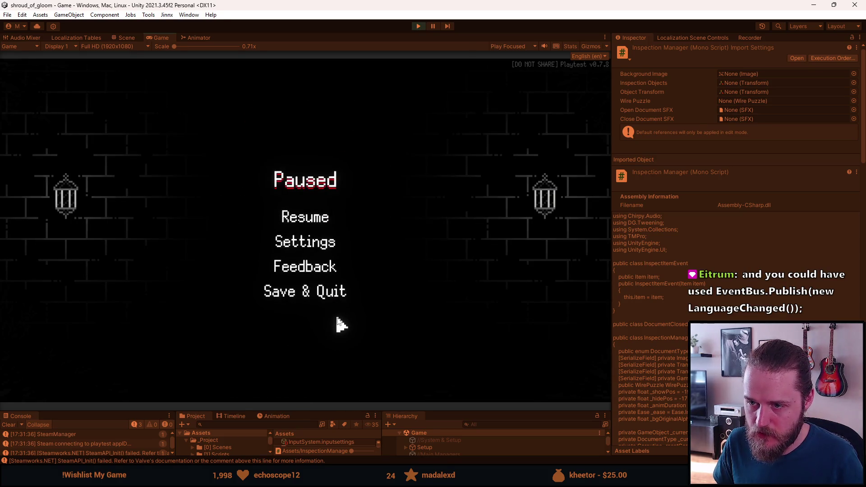
{"action": "key", "text": "Escape"}
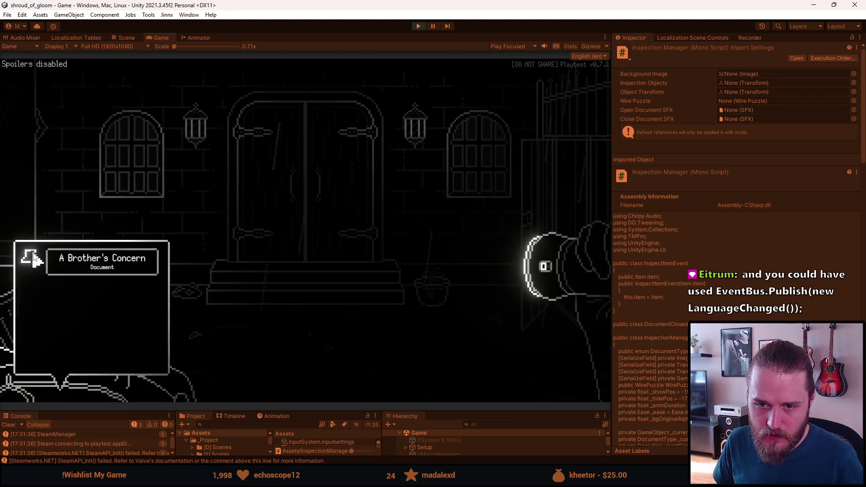
View the A Brother's Concern letter, enable Simpler font in Accessibility, and reopen the letter.
{"action": "left_click", "coordinate": [34, 257]}
{"action": "key", "text": "Escape"}
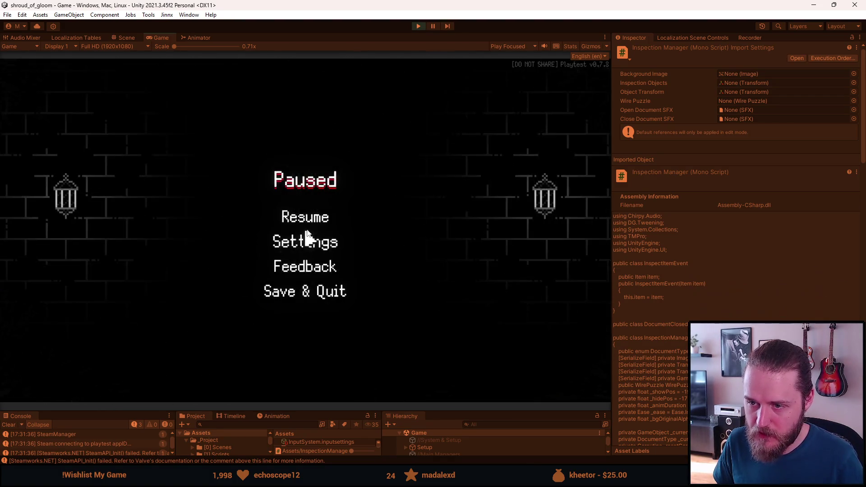
{"action": "left_click", "coordinate": [304, 243]}
{"action": "left_click", "coordinate": [302, 264]}
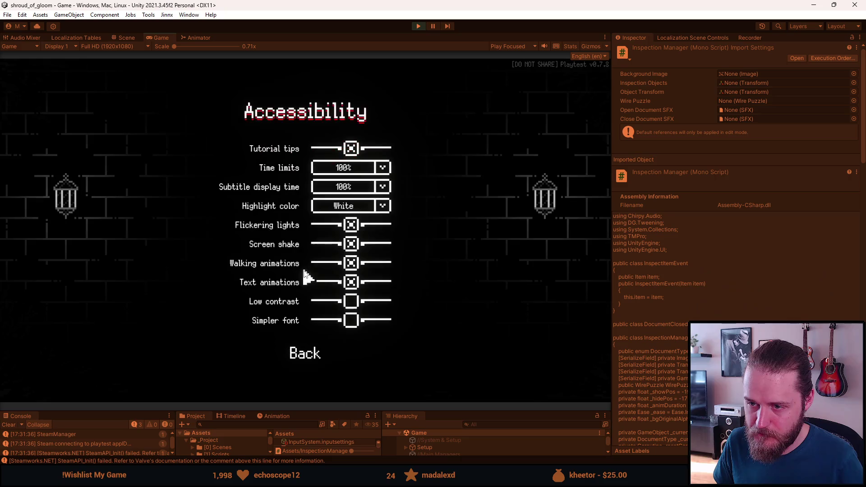
{"action": "left_click", "coordinate": [352, 321]}
{"action": "key", "text": "Escape"}
{"action": "key", "text": "Escape"}
{"action": "key", "text": "Escape"}
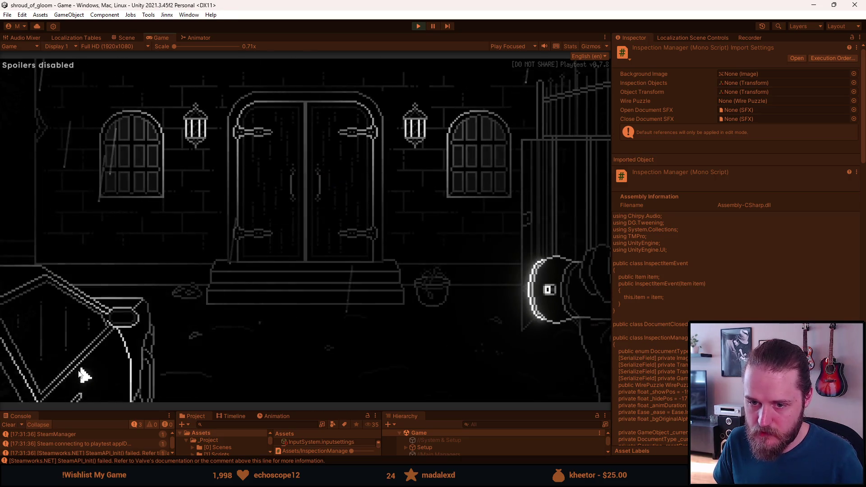
{"action": "mouse_move", "coordinate": [37, 294]}
{"action": "left_click", "coordinate": [34, 257]}
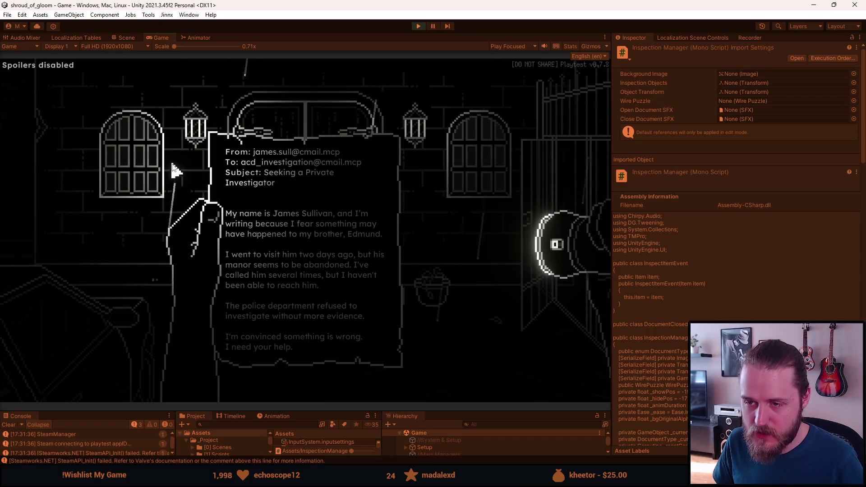
{"action": "key", "text": "Escape"}
{"action": "key", "text": "Escape"}
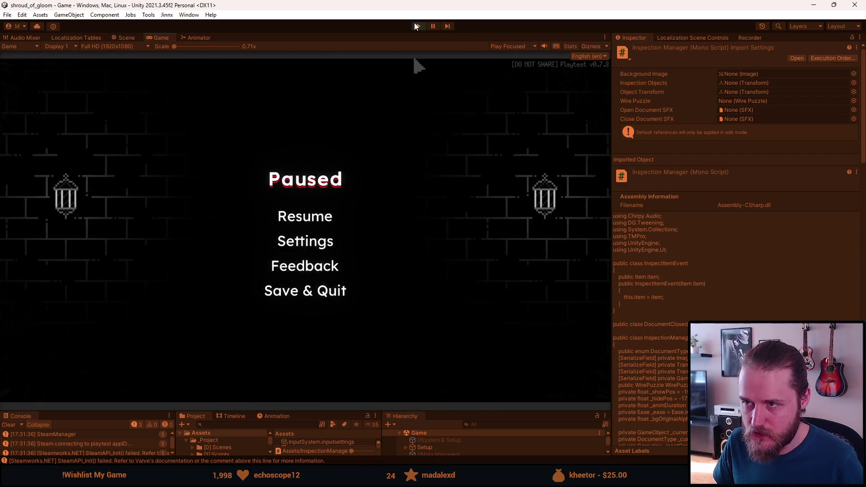
Stop Play mode and switch to Visual Studio from the taskbar.
{"action": "left_click", "coordinate": [415, 26]}
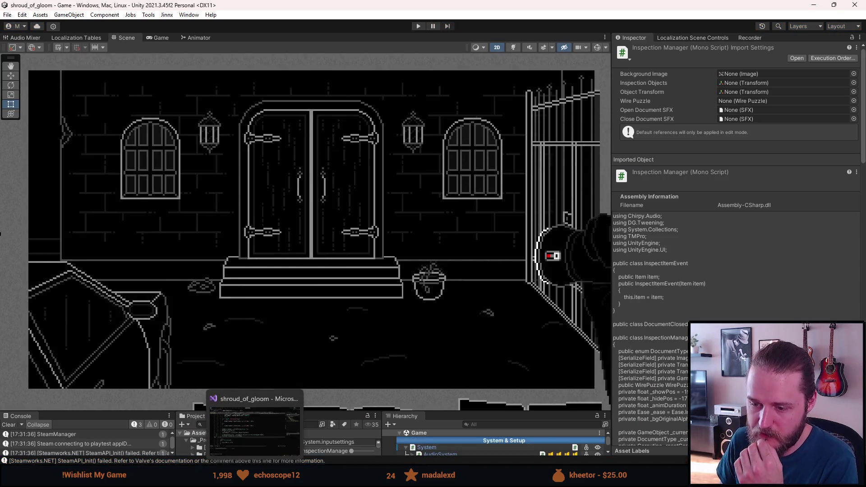
{"action": "mouse_move", "coordinate": [275, 478]}
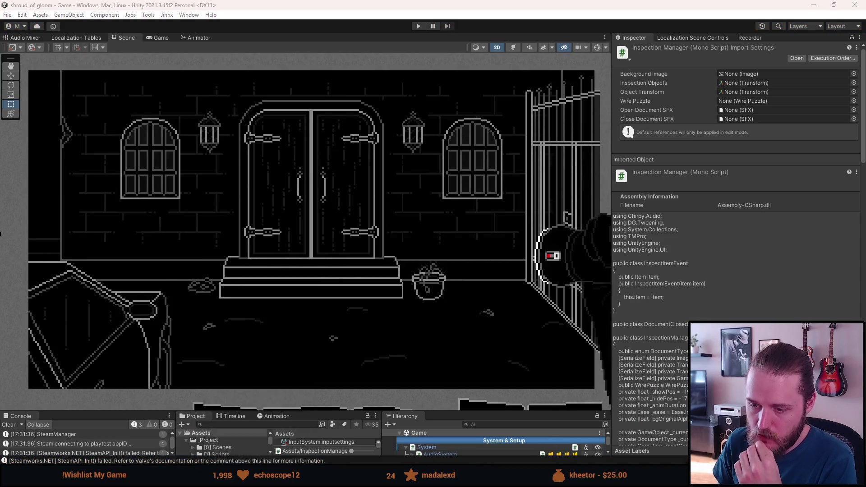
{"action": "left_click", "coordinate": [257, 478]}
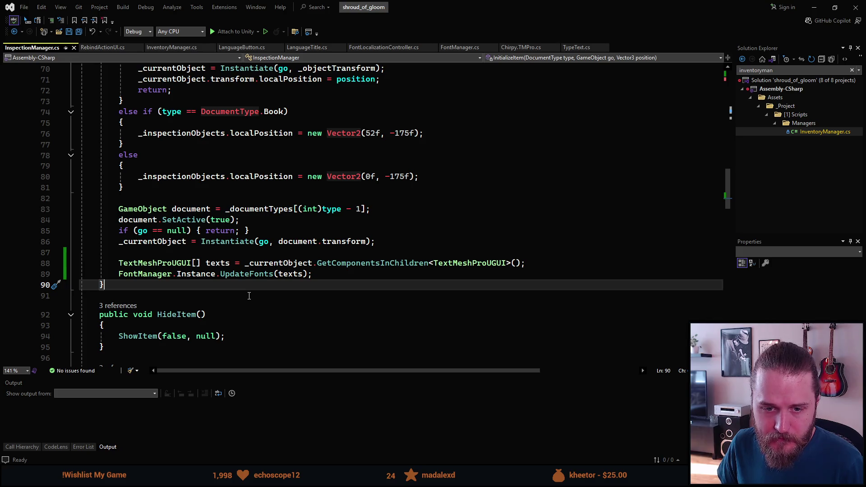
Review InitializeItem's new font-update lines, checking Quick Info on the Instance call.
{"action": "scroll", "coordinate": [248, 295], "scroll_direction": "down", "scroll_amount": 1}
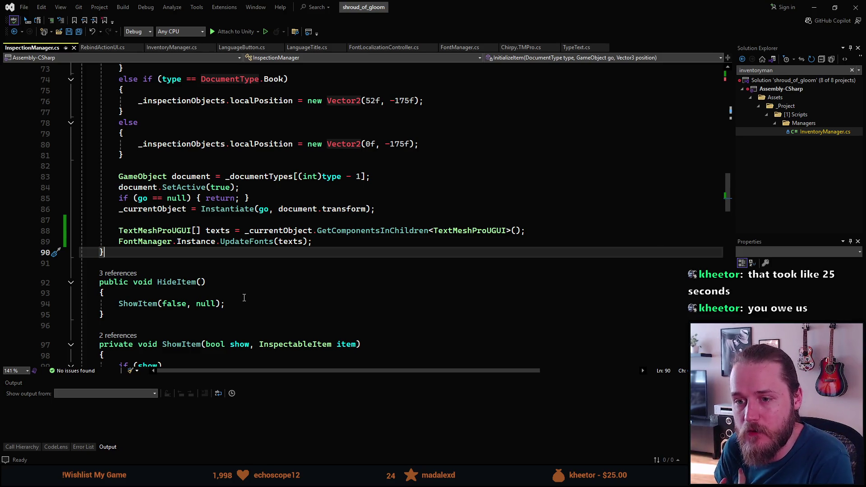
{"action": "mouse_move", "coordinate": [205, 241]}
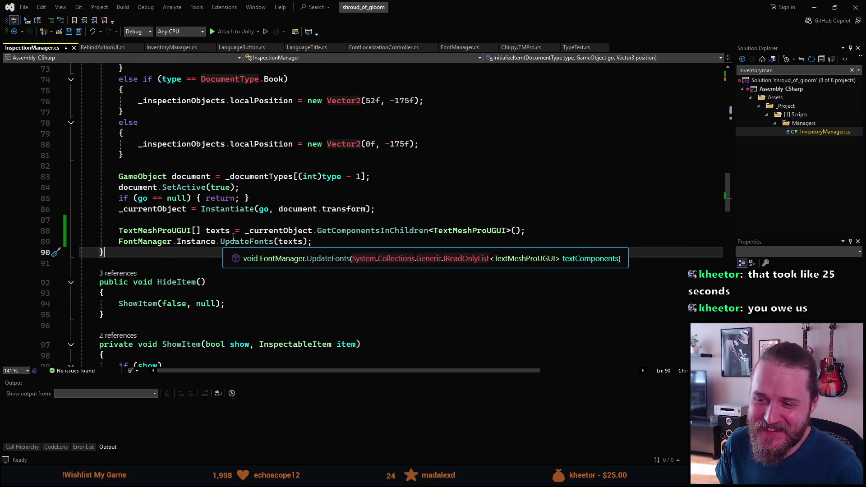
{"action": "scroll", "coordinate": [223, 244], "scroll_direction": "down", "scroll_amount": 3}
{"action": "scroll", "coordinate": [253, 200], "scroll_direction": "up", "scroll_amount": 3}
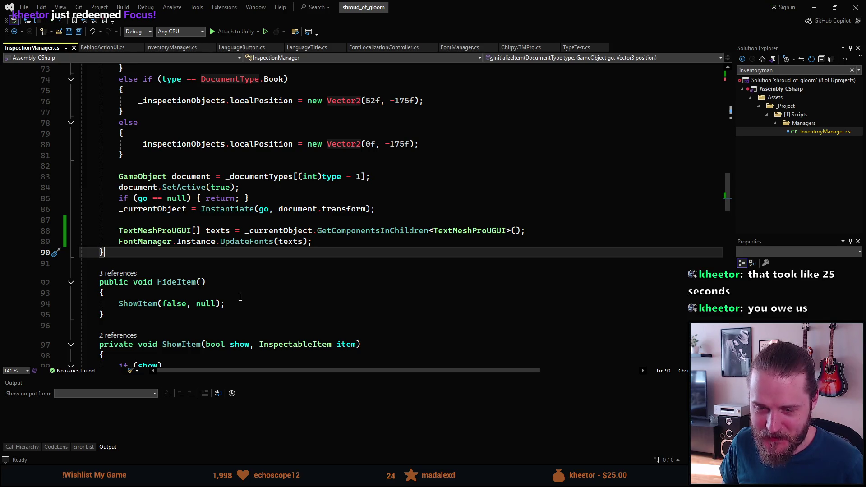
Save InspectionManager.cs and place the caret on the UpdateFonts line.
{"action": "left_click", "coordinate": [206, 304]}
{"action": "key", "text": "ctrl+s"}
{"action": "scroll", "coordinate": [194, 234], "scroll_direction": "down", "scroll_amount": 1}
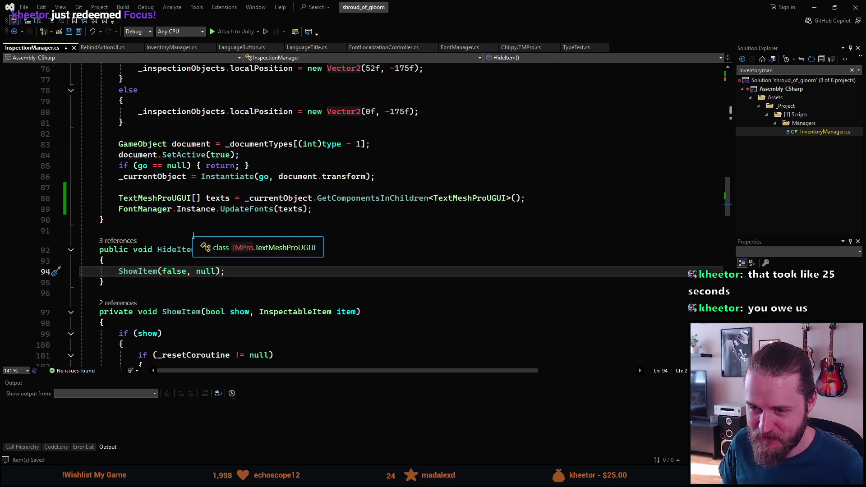
{"action": "scroll", "coordinate": [209, 275], "scroll_direction": "up", "scroll_amount": 3}
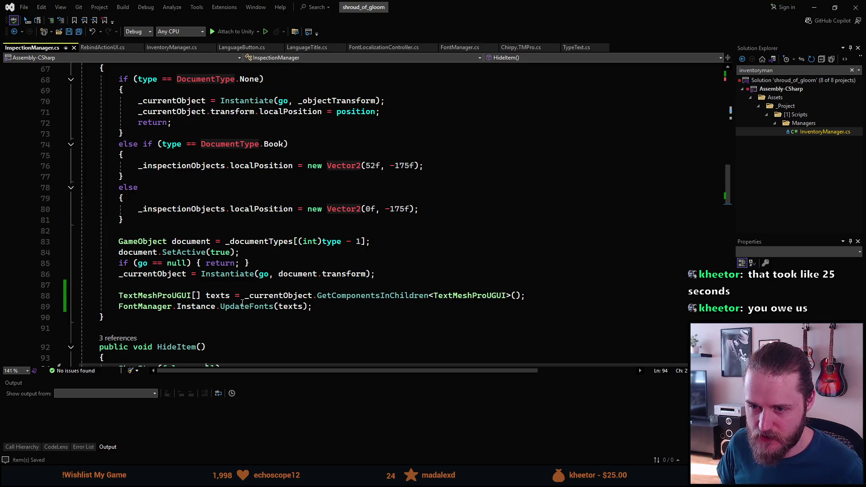
{"action": "left_click", "coordinate": [222, 306]}
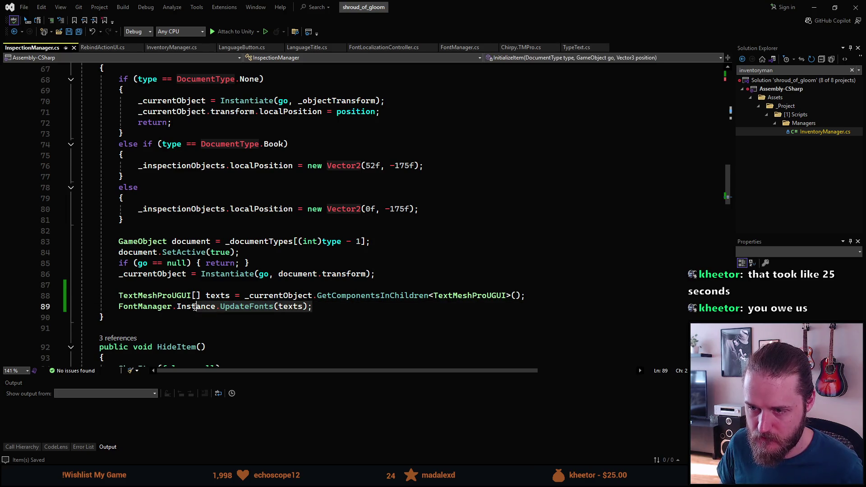
Delete the texts and UpdateFonts lines from InitializeItem, save, and return to Unity.
{"action": "left_click", "coordinate": [118, 296]}
{"action": "key", "text": "shift+Down"}
{"action": "key", "text": "shift+Down"}
{"action": "key", "text": "Delete"}
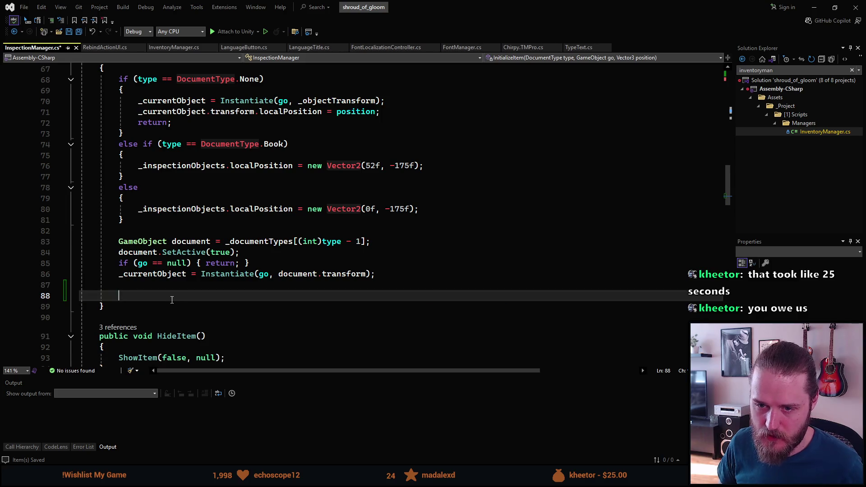
{"action": "key", "text": "BackSpace"}
{"action": "key", "text": "BackSpace"}
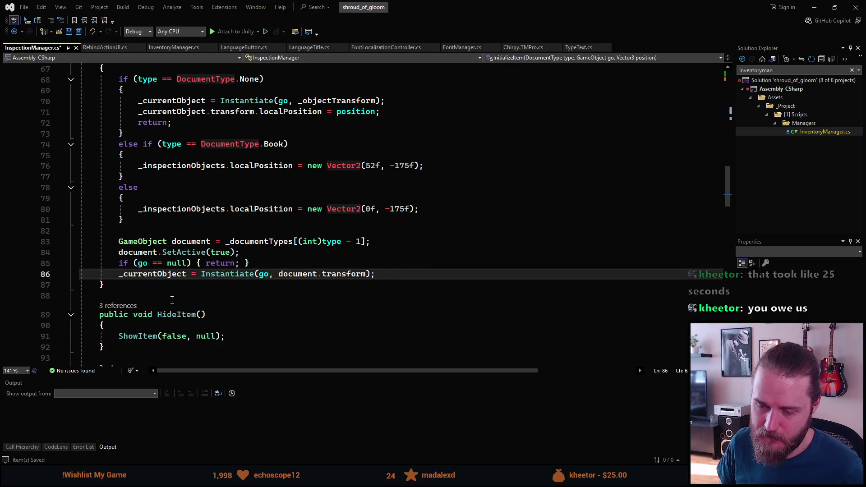
{"action": "scroll", "coordinate": [171, 288], "scroll_direction": "up", "scroll_amount": 4}
{"action": "scroll", "coordinate": [190, 250], "scroll_direction": "down", "scroll_amount": 4}
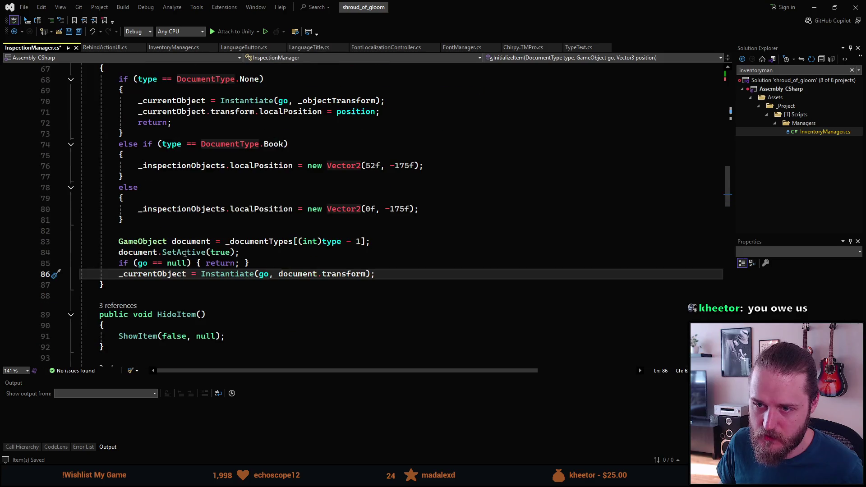
{"action": "key", "text": "ctrl+s"}
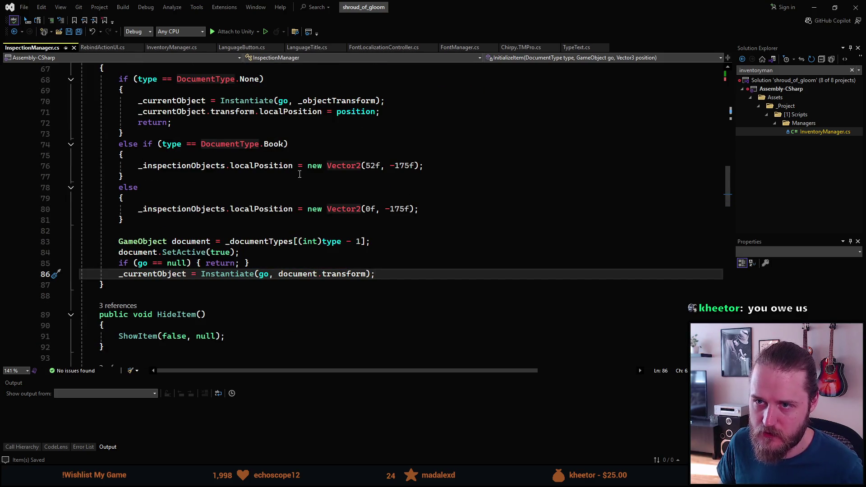
{"action": "left_click", "coordinate": [814, 7]}
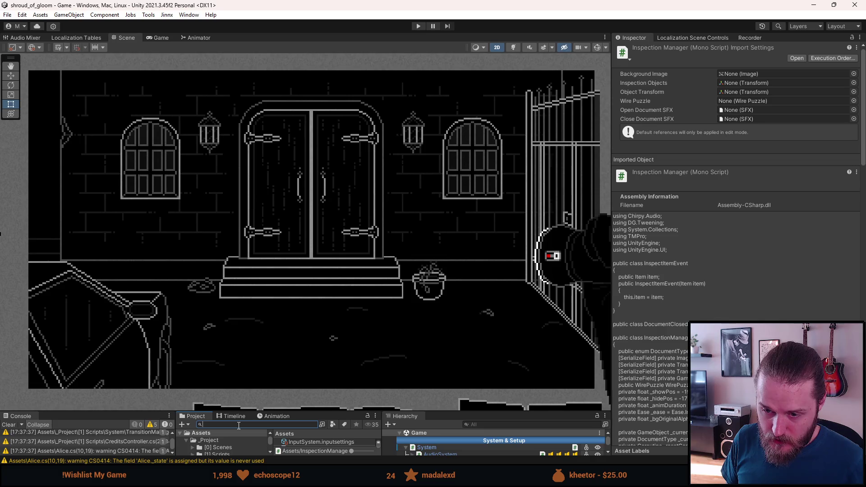
Search 'conce' in the Project, open the A_Brothers_Concern prefab, and select its root object.
{"action": "type", "text": "conce"}
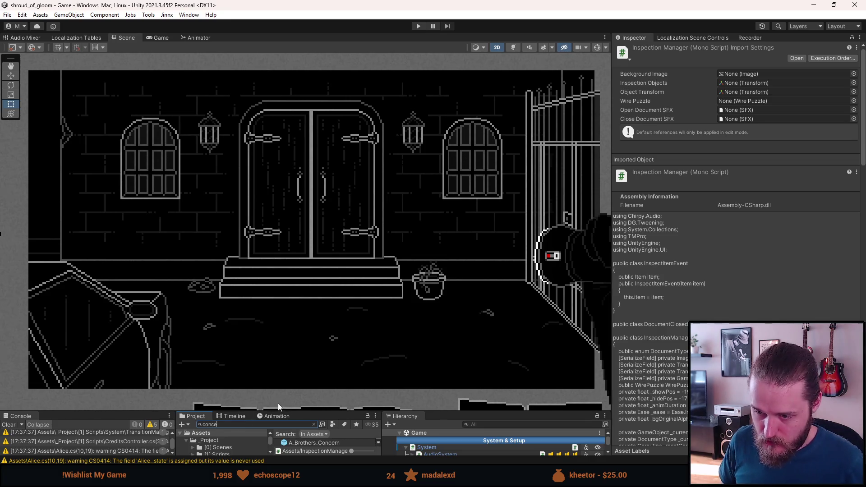
{"action": "left_click_drag", "start_coordinate": [303, 412], "coordinate": [304, 359]}
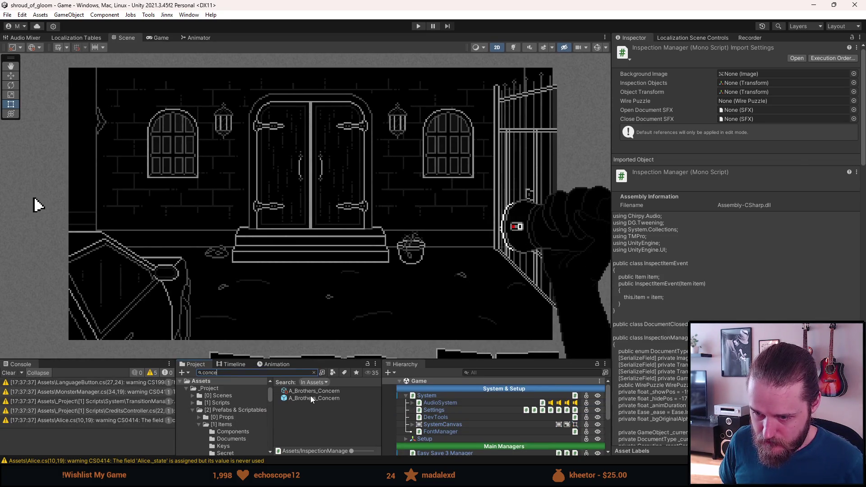
{"action": "left_click", "coordinate": [311, 396]}
{"action": "double_click", "coordinate": [310, 396]}
{"action": "scroll", "coordinate": [433, 272], "scroll_direction": "down", "scroll_amount": 2}
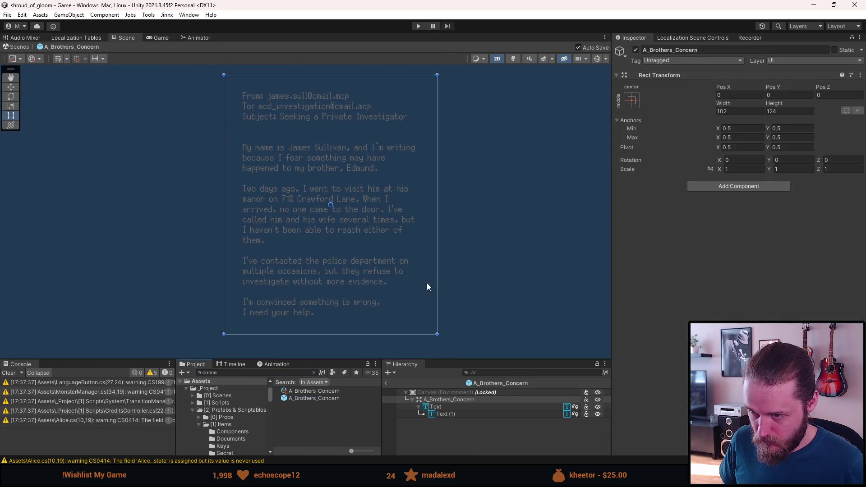
{"action": "left_click", "coordinate": [441, 400]}
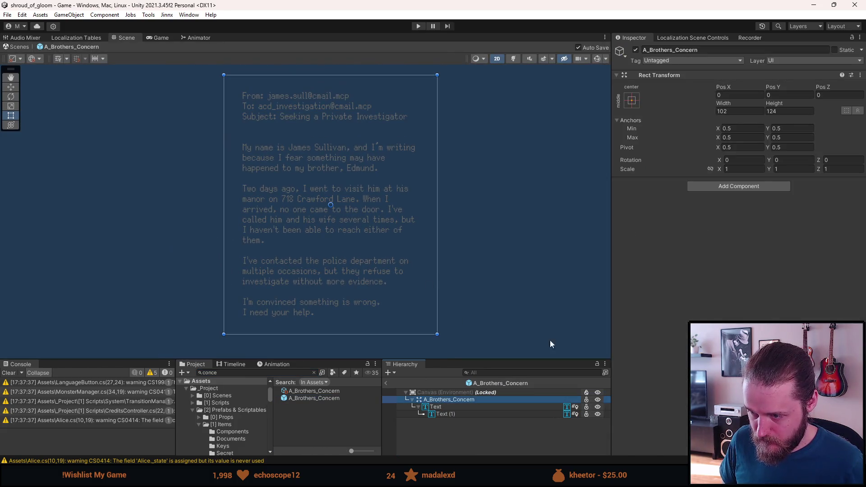
Add a new script component named LocalizeFontOnEnable to the A_Brothers_Concern root.
{"action": "left_click", "coordinate": [716, 187]}
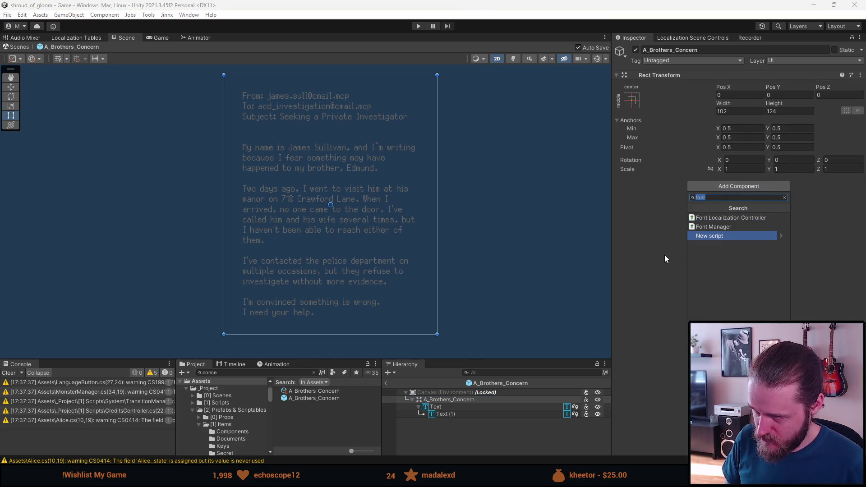
{"action": "type", "text": "Localiz"}
{"action": "type", "text": "eFontOnEnable"}
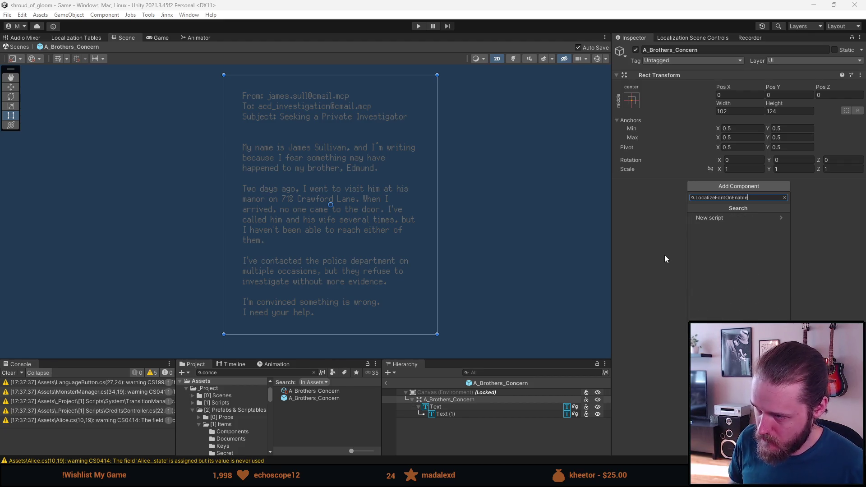
{"action": "key", "text": "Down"}
{"action": "key", "text": "Return"}
{"action": "key", "text": "Return"}
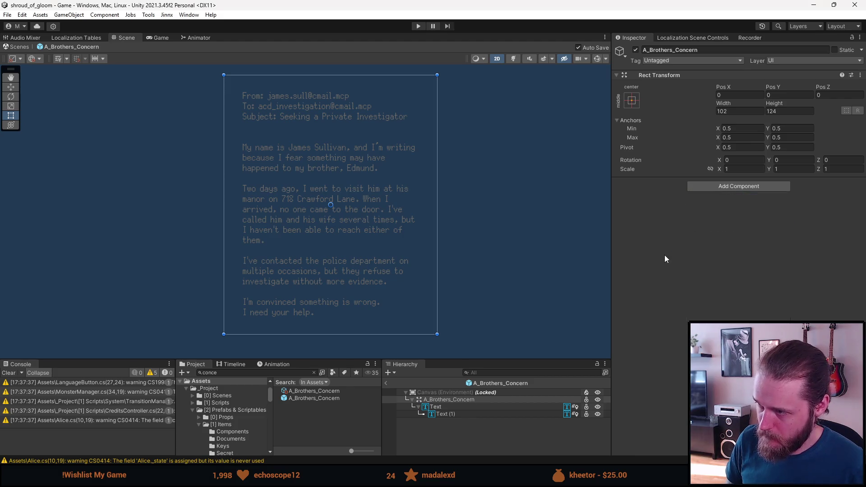
{"action": "key", "text": "alt+Tab"}
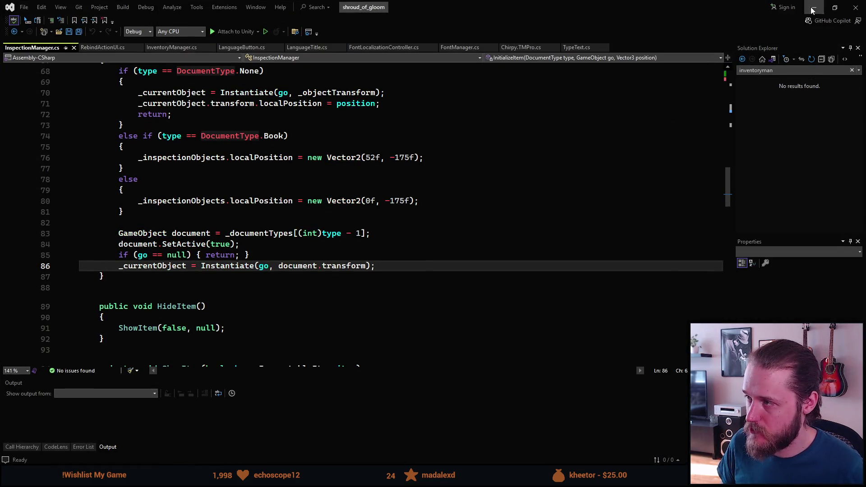
{"action": "left_click", "coordinate": [851, 9]}
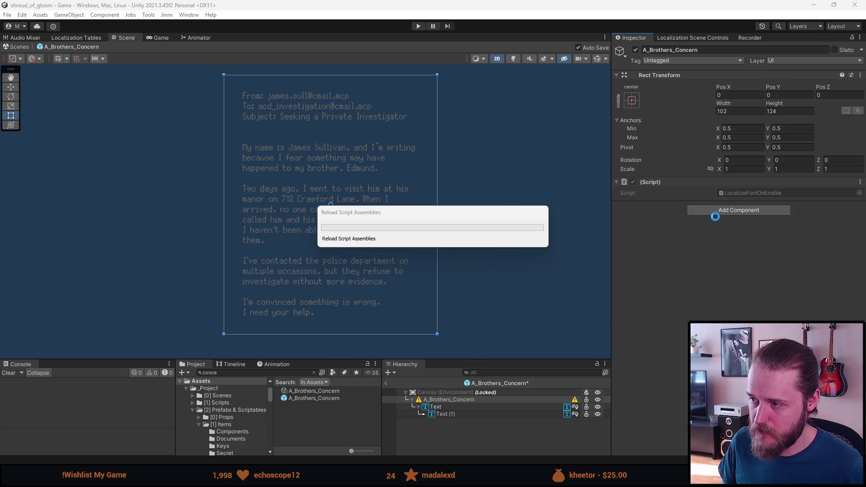
Open LocalizeFontOnEnable.cs, remove its unused usings, and delete the Start and Update methods.
{"action": "double_click", "coordinate": [735, 193]}
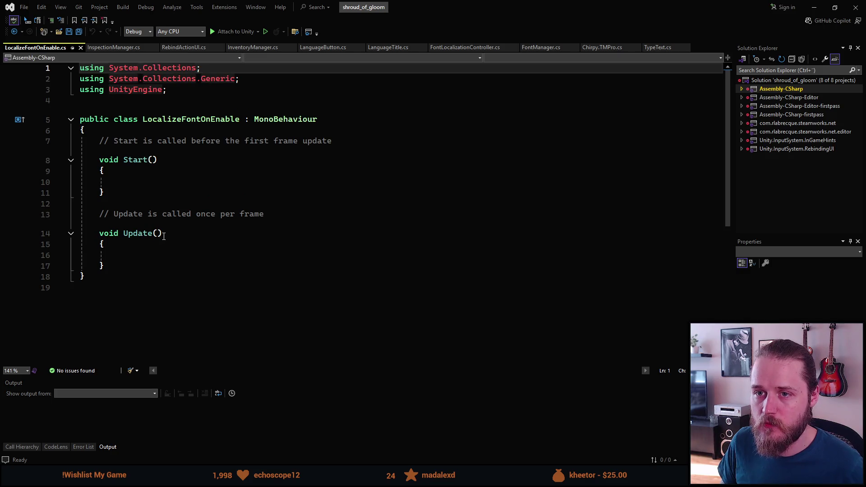
{"action": "key", "text": "ctrl+r"}
{"action": "key", "text": "ctrl+g"}
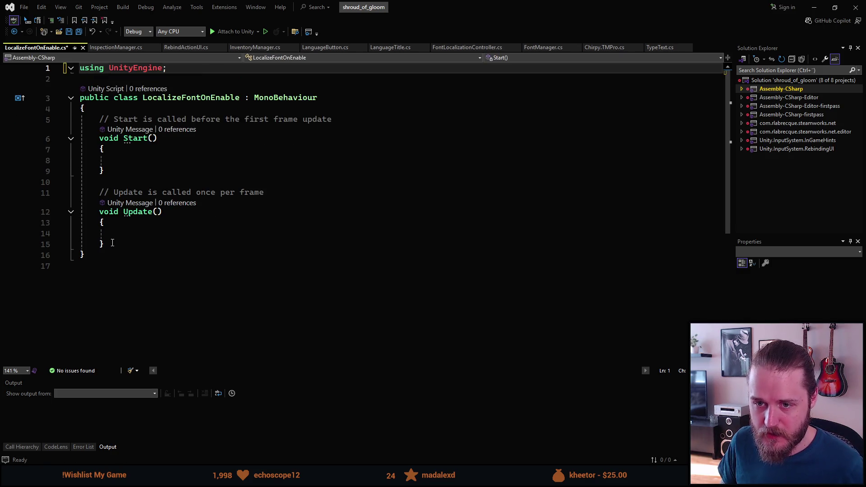
{"action": "mouse_move", "coordinate": [151, 239]}
{"action": "left_mouse_down"}
{"action": "mouse_move", "coordinate": [109, 223]}
{"action": "mouse_move", "coordinate": [100, 119]}
{"action": "left_mouse_up"}
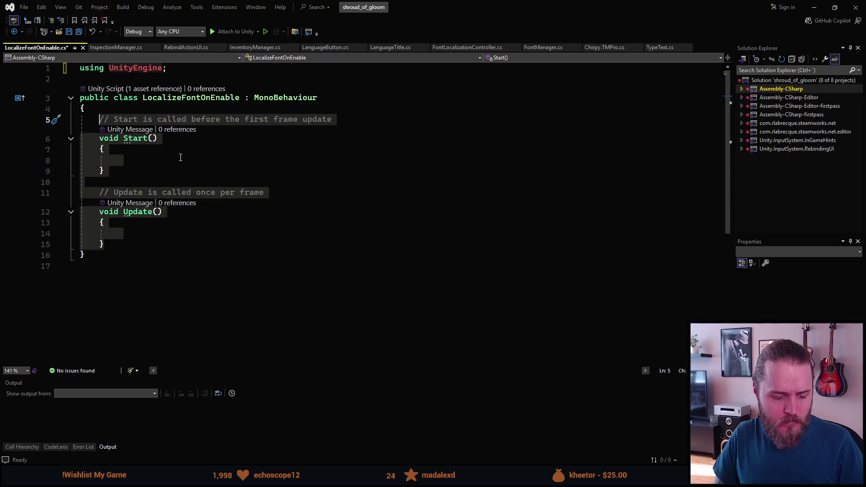
{"action": "key", "text": "Delete"}
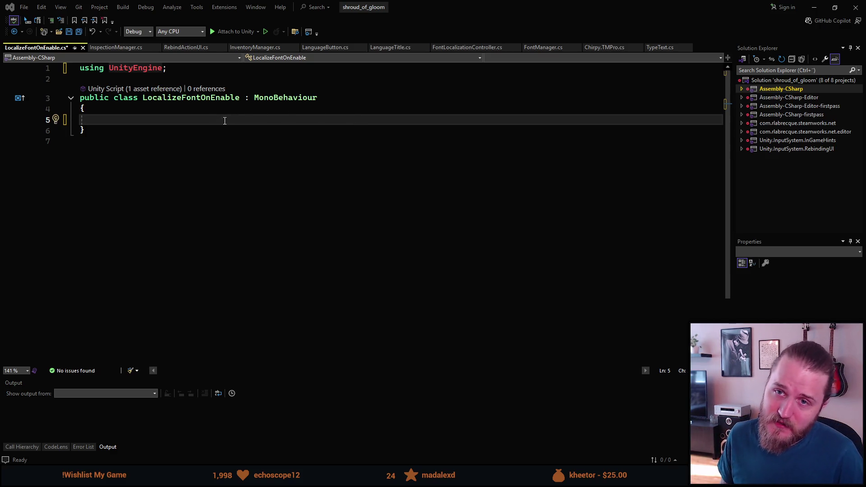
Begin an OnEnable method in the empty class by typing 'private void OnEnable'.
{"action": "left_click", "coordinate": [131, 120]}
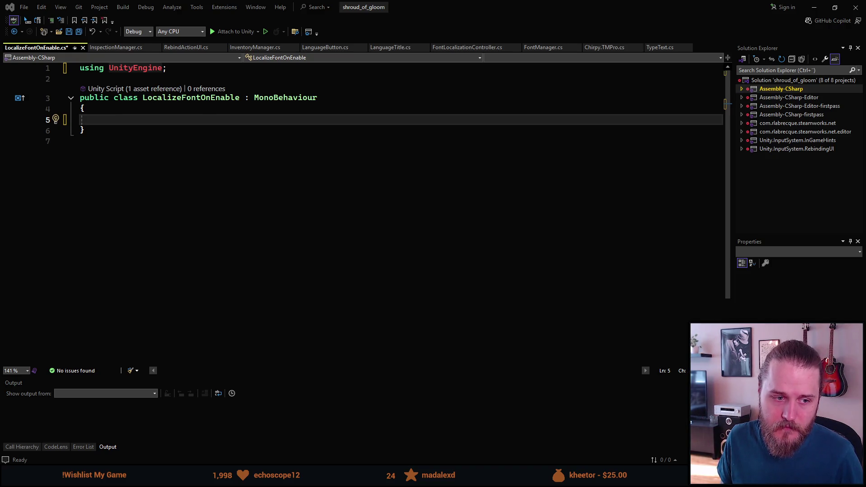
{"action": "key", "text": "alt+Tab"}
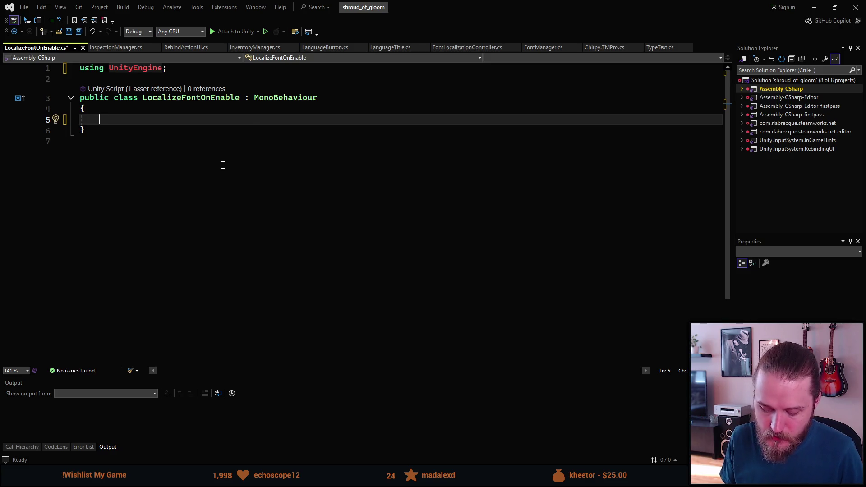
{"action": "type", "text": "private void "}
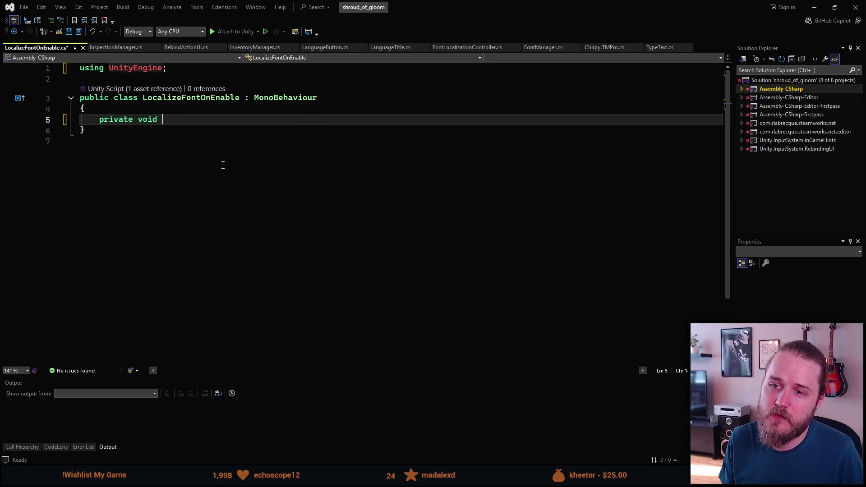
{"action": "type", "text": "OnEnable"}
Complete the OnEnable stub, insert the font-update lines, and replace _currentObject with gameObject.
{"action": "key", "text": "Tab"}
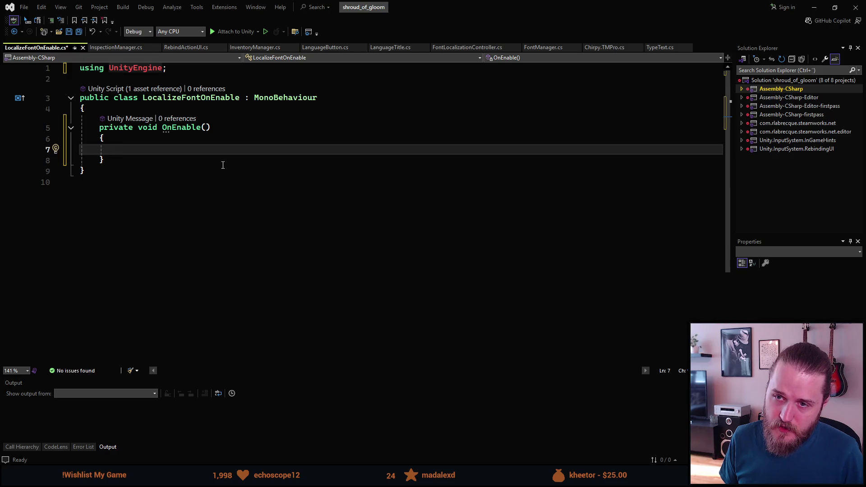
{"action": "type", "text": "TextMeshProUGUI[] texts = _currentObject.GetComponentsInChildren<TextMeshProUGUI>(); FontManager.Instance.UpdateFonts(texts);"}
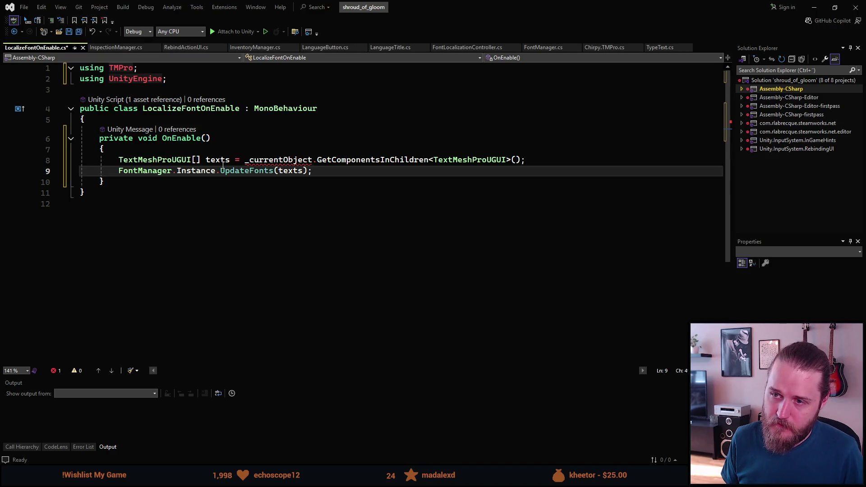
{"action": "key", "text": "Up"}
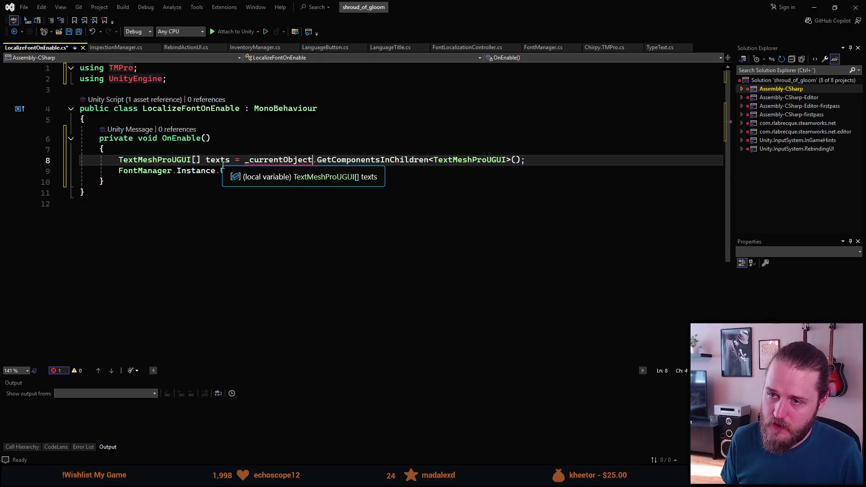
{"action": "key", "text": "ctrl+BackSpace"}
{"action": "type", "text": "game"}
{"action": "key", "text": "Tab"}
Drop the gameObject prefix before GetComponentsInChildren and save the script.
{"action": "key", "text": "ctrl+shift+Left"}
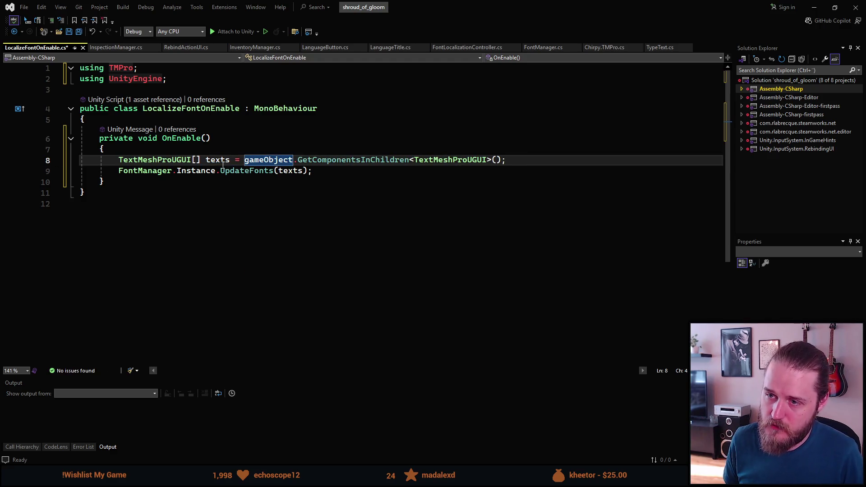
{"action": "key", "text": "shift+Right"}
{"action": "key", "text": "Delete"}
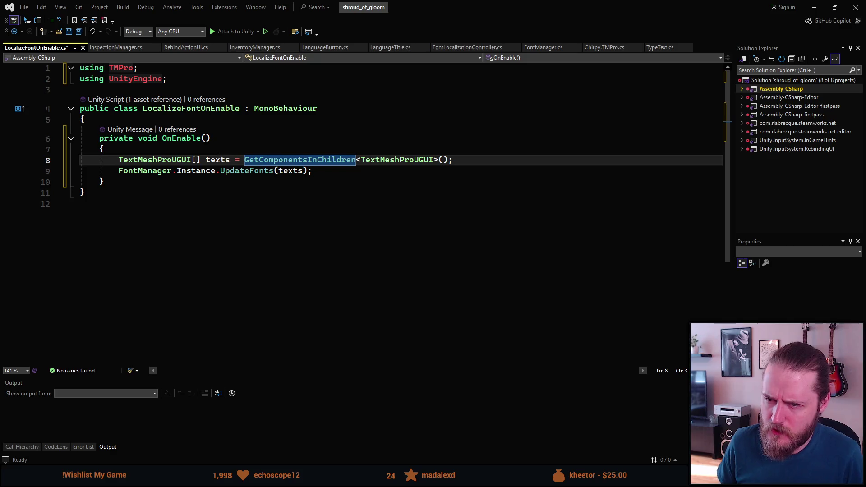
{"action": "left_click", "coordinate": [324, 171]}
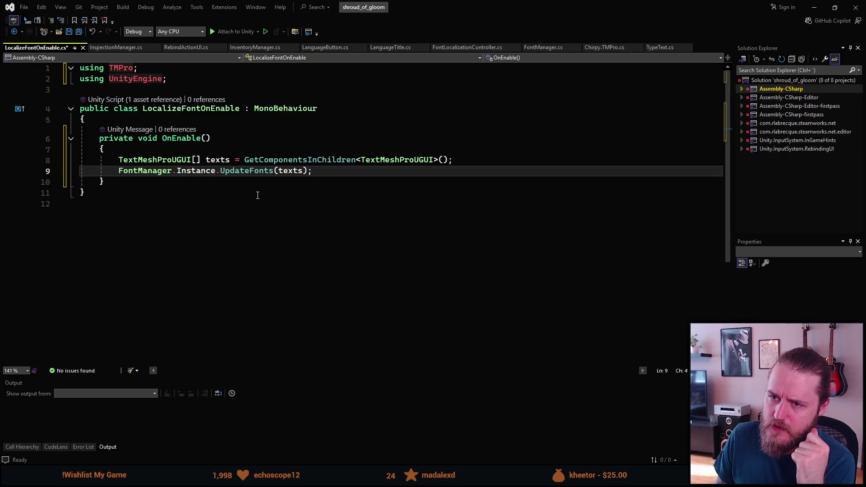
{"action": "key", "text": "ctrl+s"}
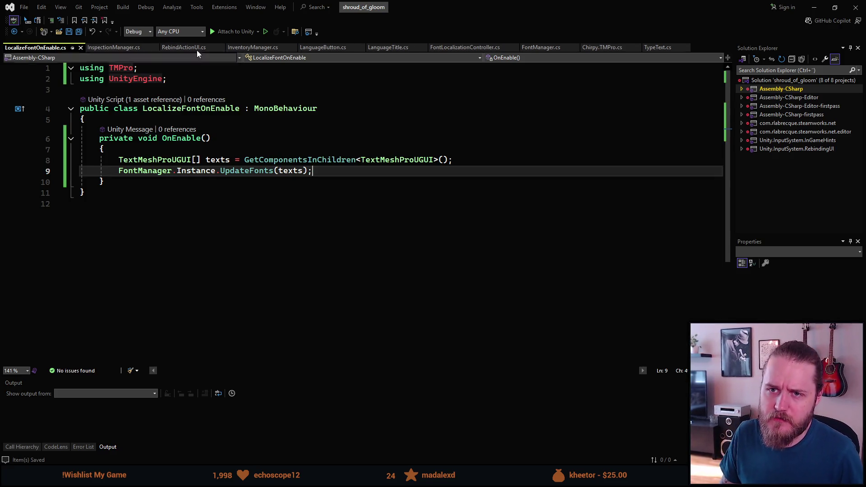
Back in Unity, leave the letter prefab, enter Play mode and open A Brother's Concern.
{"action": "left_click", "coordinate": [809, 6]}
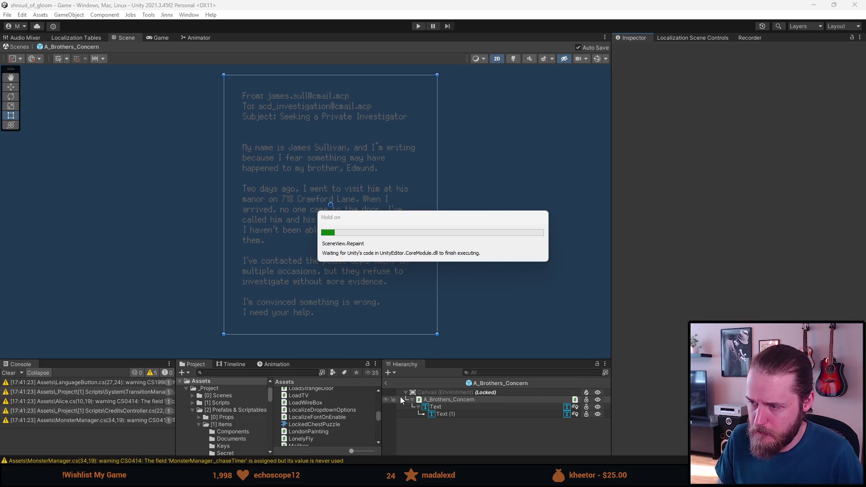
{"action": "left_click", "coordinate": [387, 382]}
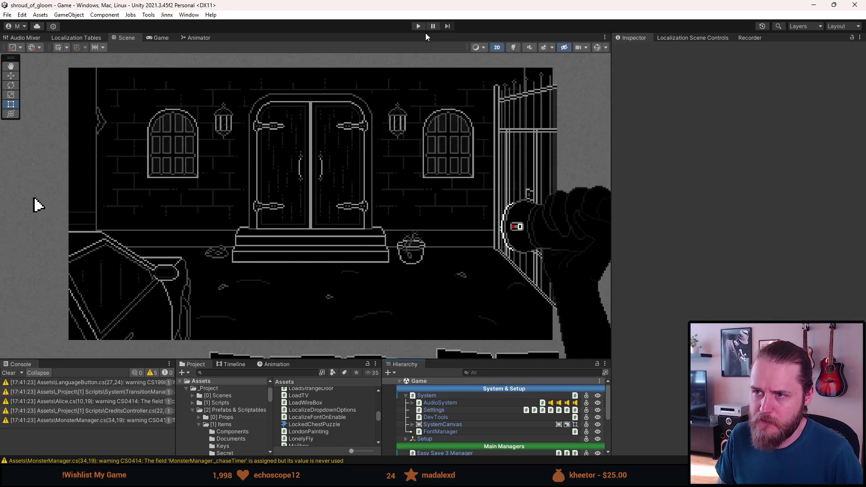
{"action": "left_click", "coordinate": [419, 26]}
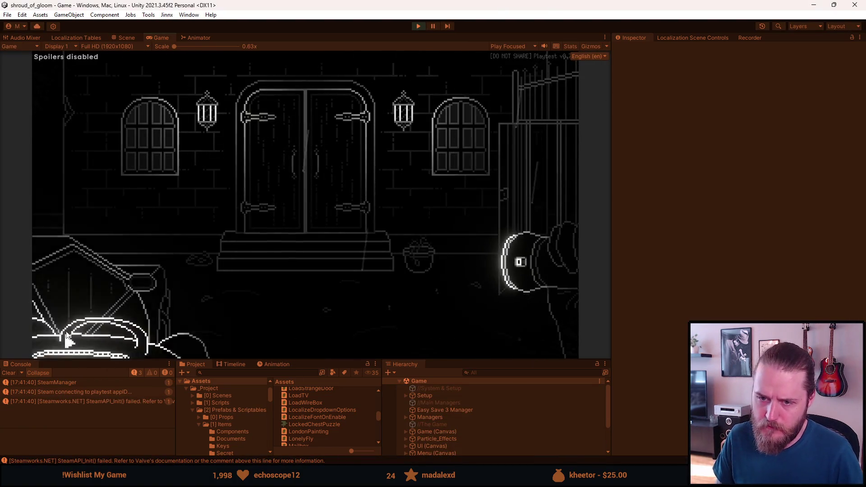
{"action": "mouse_move", "coordinate": [62, 345]}
{"action": "left_click", "coordinate": [56, 228]}
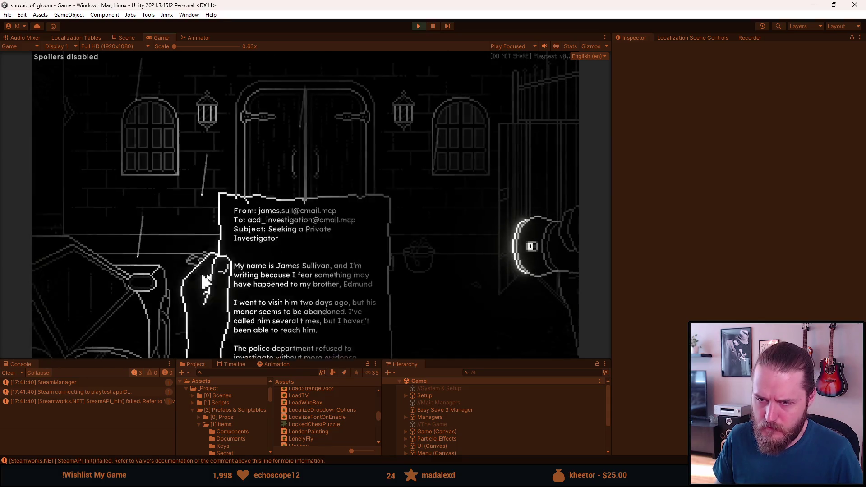
Turn off the Simpler font option under Settings > Accessibility.
{"action": "key", "text": "Escape"}
{"action": "key", "text": "Escape"}
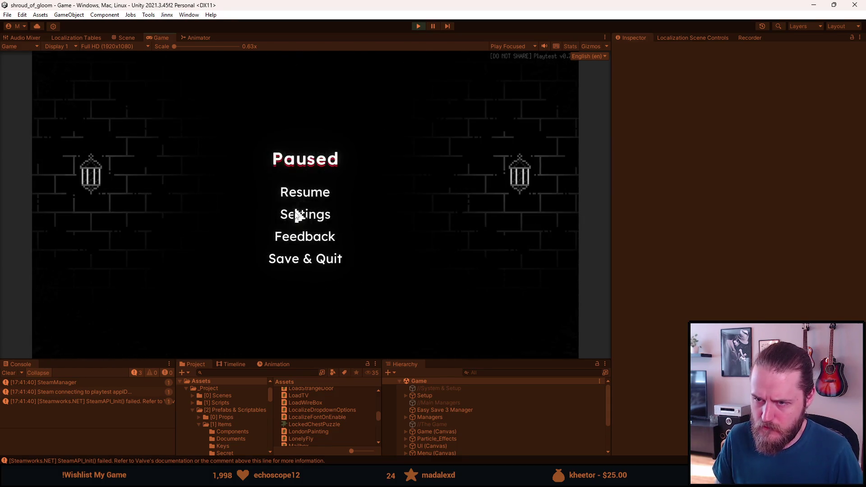
{"action": "left_click", "coordinate": [298, 215]}
{"action": "left_click", "coordinate": [309, 237]}
{"action": "left_click", "coordinate": [348, 284]}
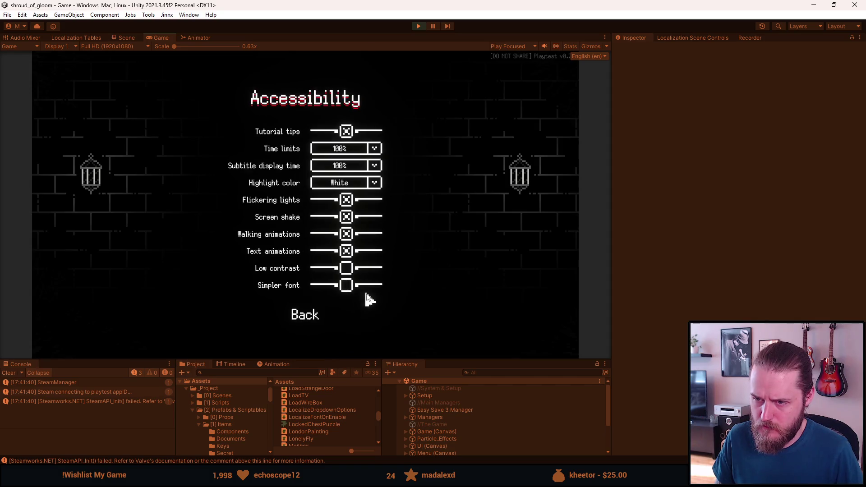
{"action": "key", "text": "Escape"}
{"action": "key", "text": "Escape"}
Reopen A Brother's Concern to check its font, then stop Play and switch to Visual Studio.
{"action": "key", "text": "Escape"}
{"action": "mouse_move", "coordinate": [96, 348]}
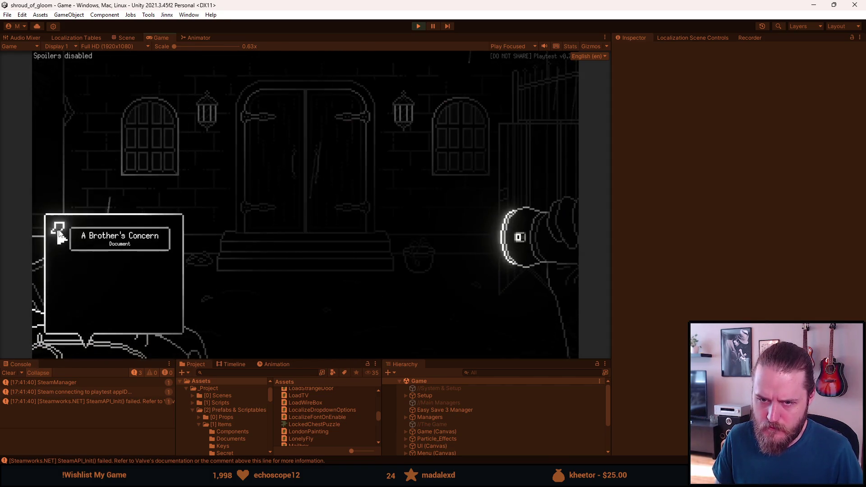
{"action": "left_click", "coordinate": [56, 226]}
{"action": "key", "text": "Escape"}
{"action": "key", "text": "Escape"}
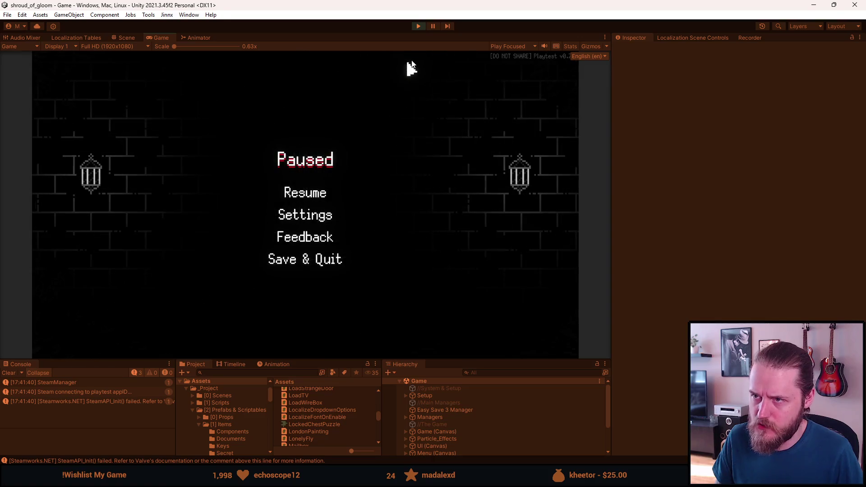
{"action": "left_click", "coordinate": [419, 26]}
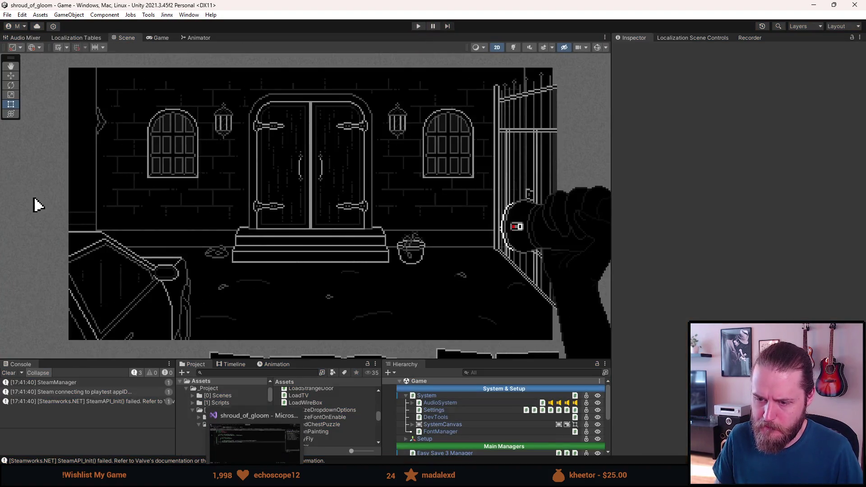
{"action": "key", "text": "alt+Tab"}
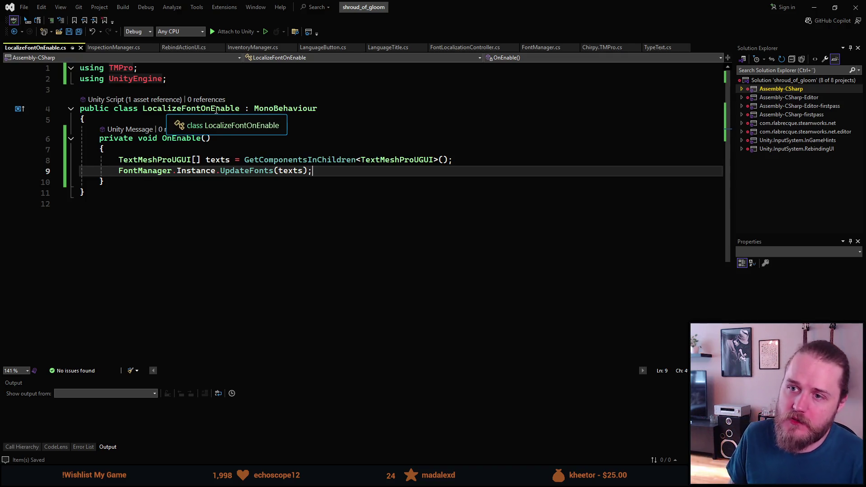
Place the caret at the start of the LocalizeFontOnEnable class body.
{"action": "left_click", "coordinate": [108, 119]}
Open a new line above OnEnable for a field, then clear the partial 'pri' keyword.
{"action": "key", "text": "Return"}
{"action": "key", "text": "Return"}
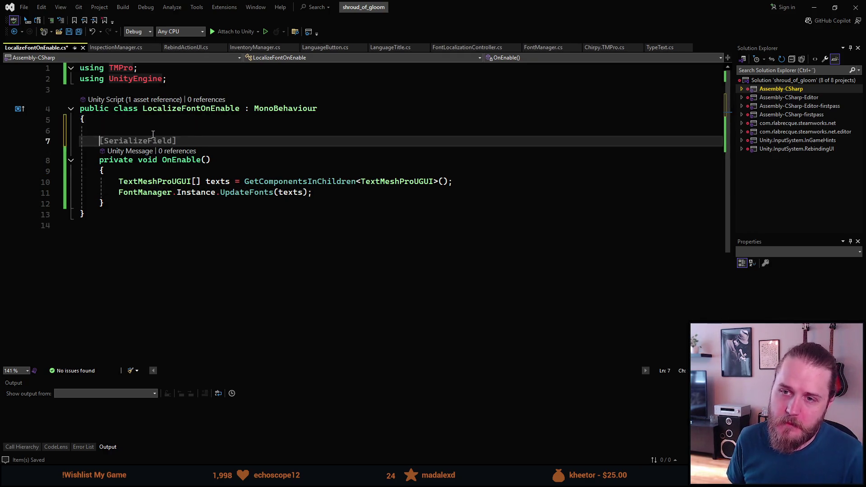
{"action": "key", "text": "Up"}
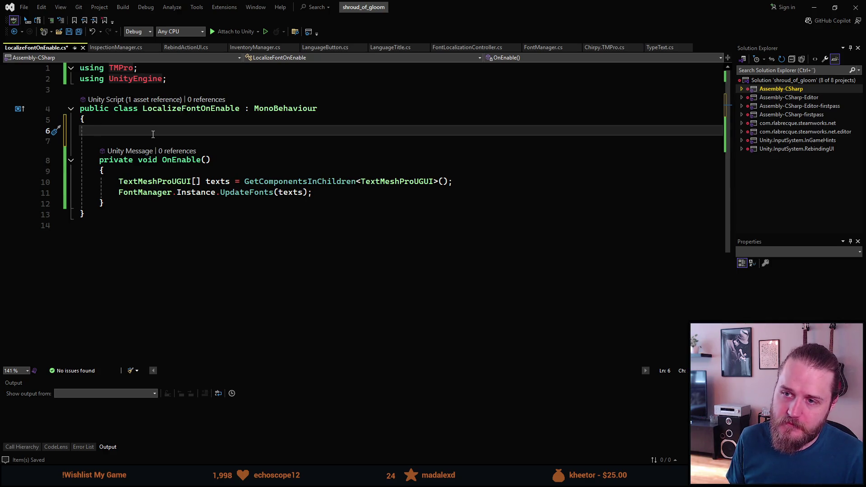
{"action": "type", "text": "p"}
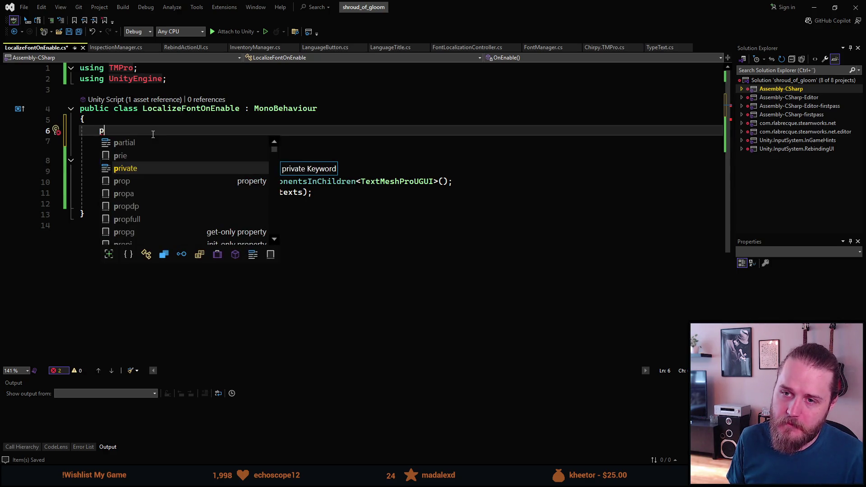
{"action": "type", "text": "ri"}
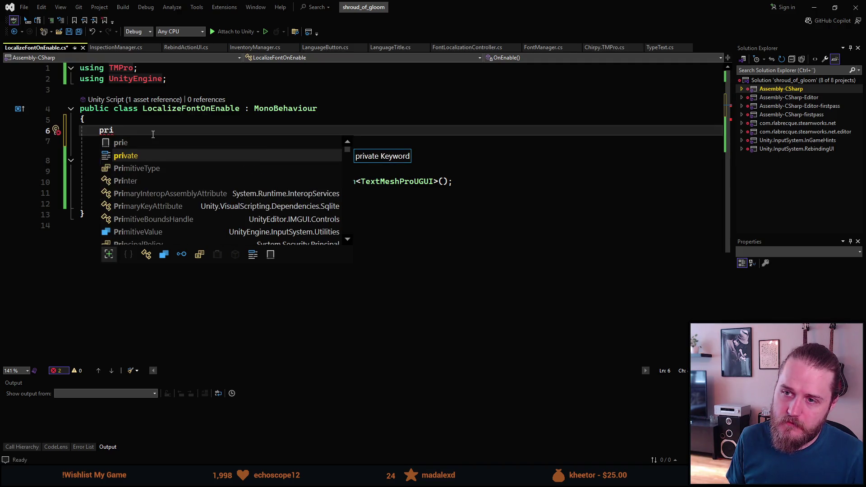
{"action": "key", "text": "BackSpace"}
{"action": "key", "text": "BackSpace"}
{"action": "key", "text": "BackSpace"}
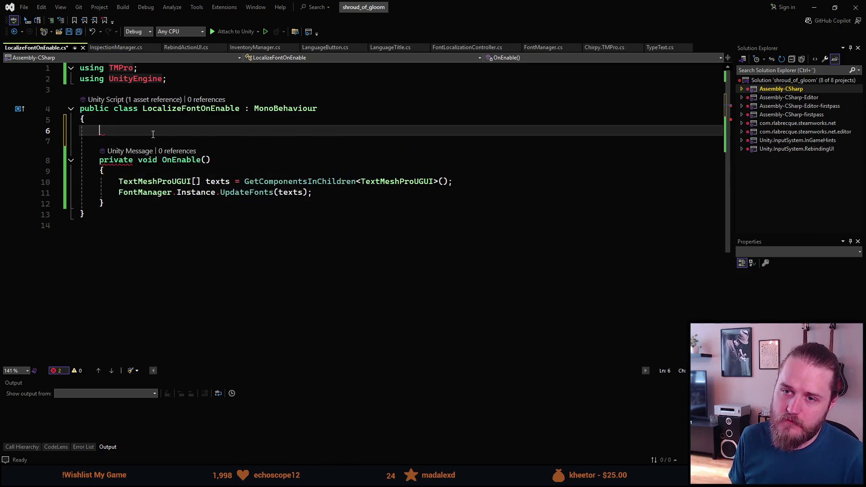
Search the file for the LocalizeFont class name.
{"action": "left_click", "coordinate": [186, 108]}
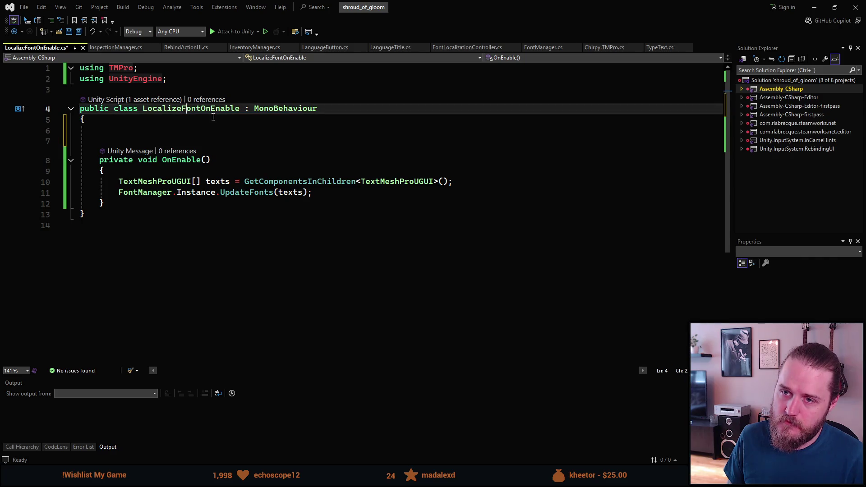
{"action": "key", "text": "ctrl+f"}
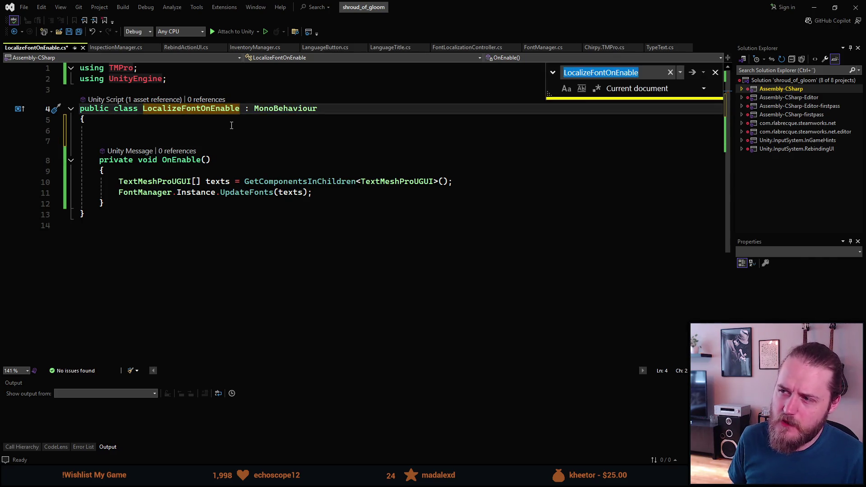
{"action": "key", "text": "End"}
{"action": "key", "text": "BackSpace"}
{"action": "key", "text": "BackSpace"}
{"action": "key", "text": "BackSpace"}
{"action": "key", "text": "BackSpace"}
{"action": "key", "text": "BackSpace"}
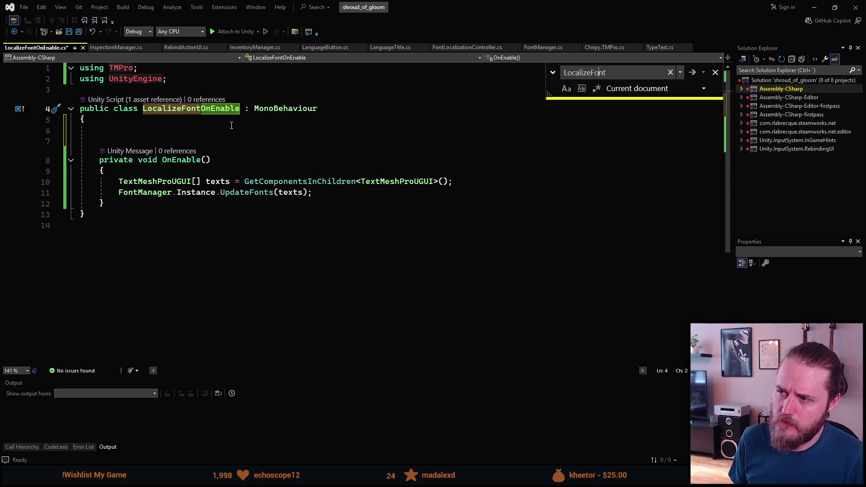
{"action": "key", "text": "Escape"}
Rename the LocalizeFontOnEnable class to LocalizeInstantiatedFont and close Visual Studio.
{"action": "key", "text": "ctrl+r"}
{"action": "key", "text": "ctrl+r"}
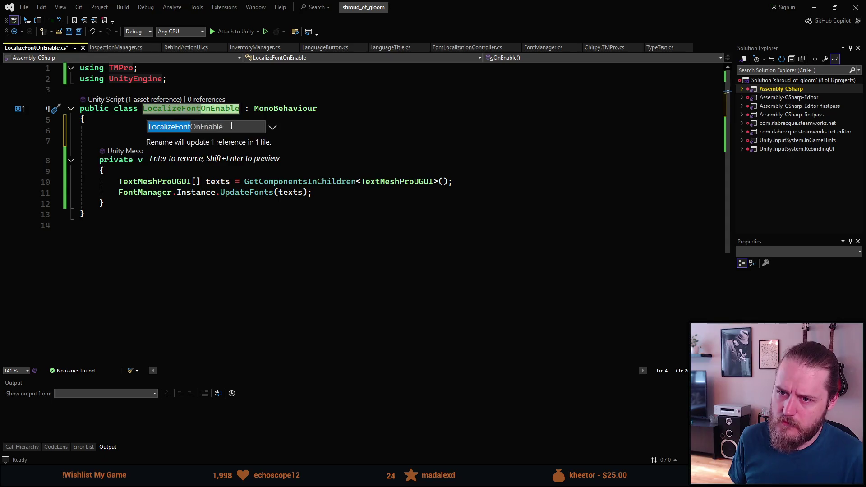
{"action": "key", "text": "BackSpace"}
{"action": "key", "text": "BackSpace"}
{"action": "key", "text": "BackSpace"}
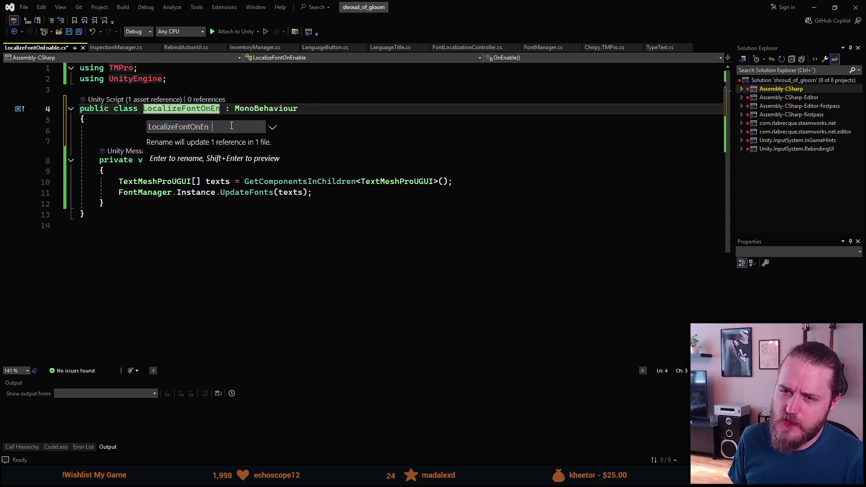
{"action": "key", "text": "Left"}
{"action": "key", "text": "Left"}
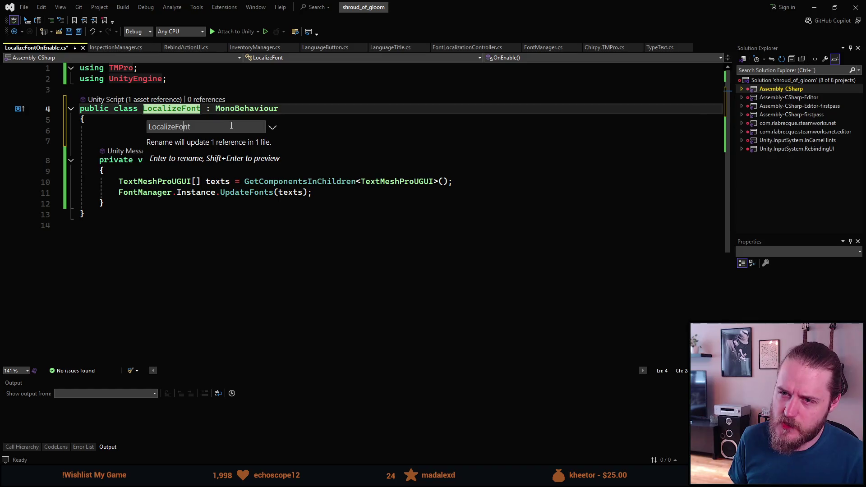
{"action": "type", "text": "Instan"}
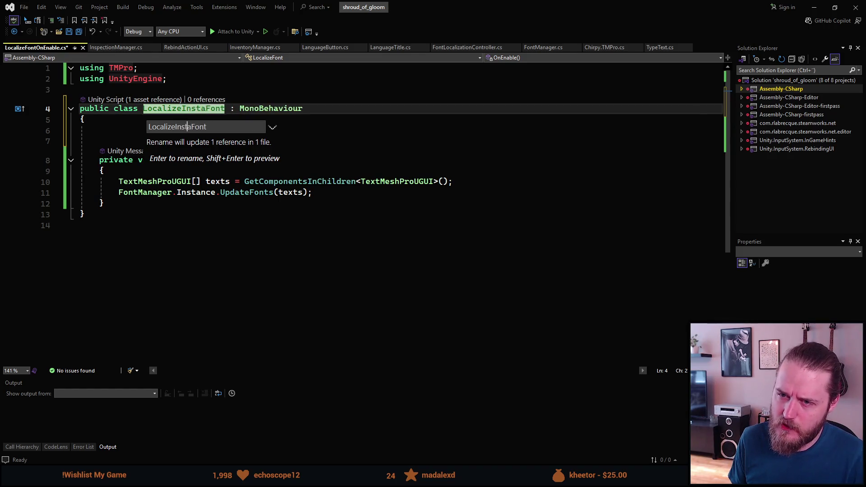
{"action": "type", "text": "tiated"}
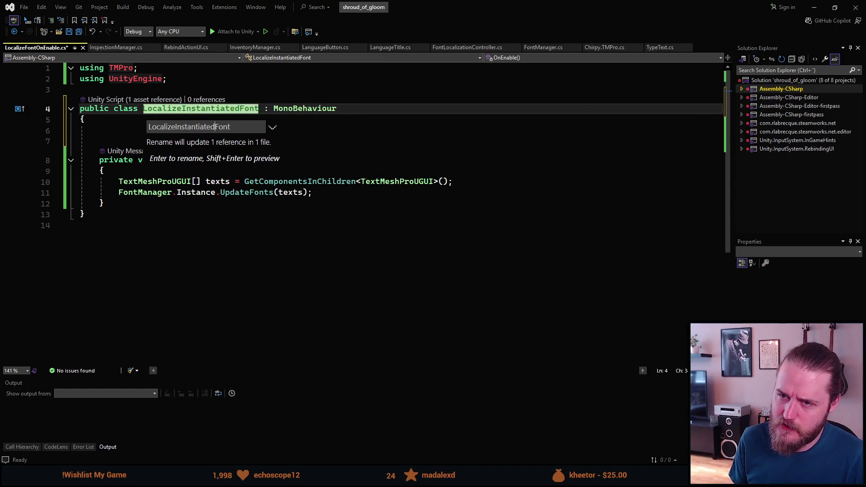
{"action": "key", "text": "Return"}
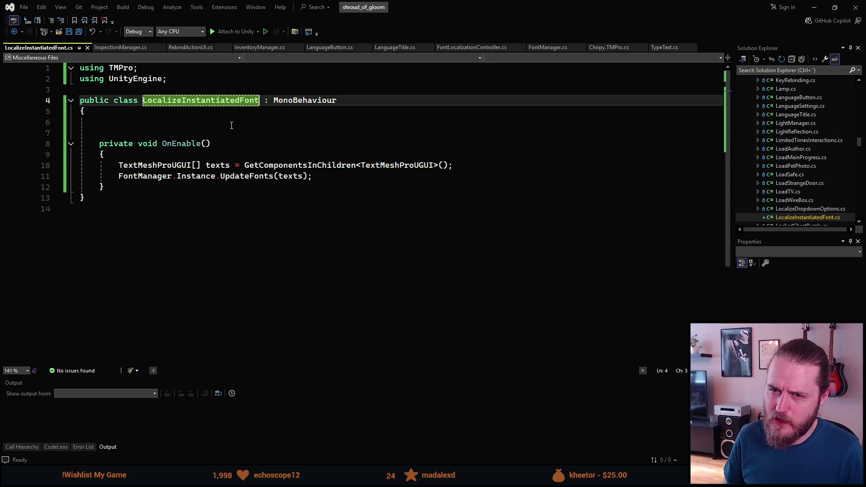
{"action": "left_click", "coordinate": [854, 7]}
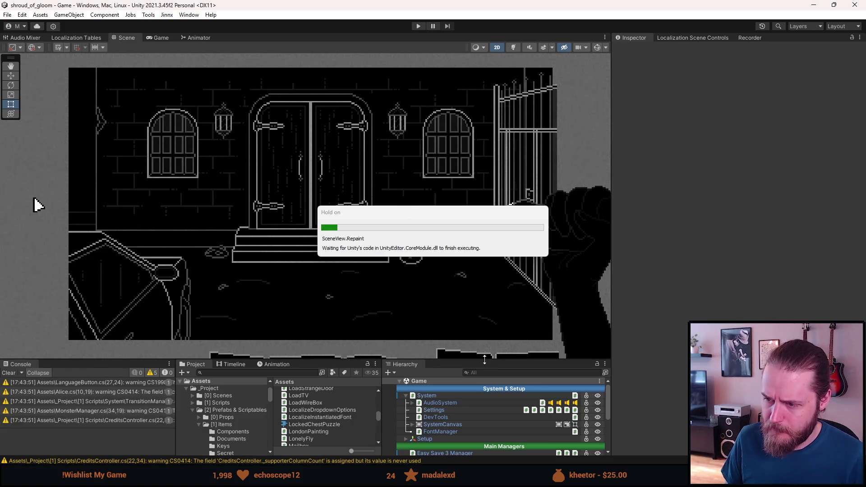
Find the A_Brothers_Concern prefab by searching 'concern', open it, and open its LocalizeInstantiatedFont script.
{"action": "left_click_drag", "start_coordinate": [487, 357], "coordinate": [488, 331]}
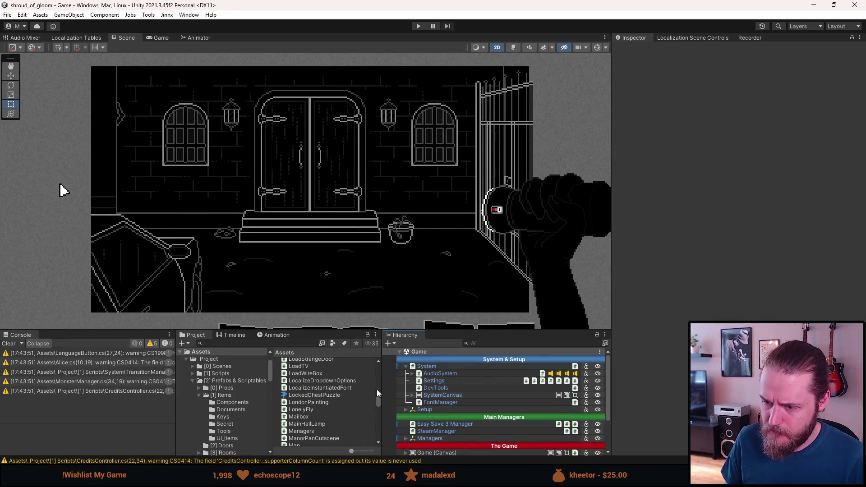
{"action": "left_click", "coordinate": [297, 345]}
{"action": "type", "text": "concern"}
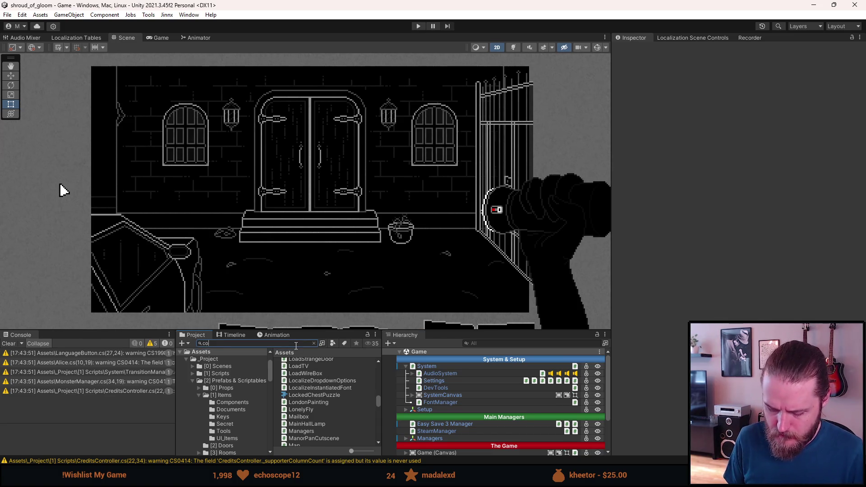
{"action": "double_click", "coordinate": [311, 369]}
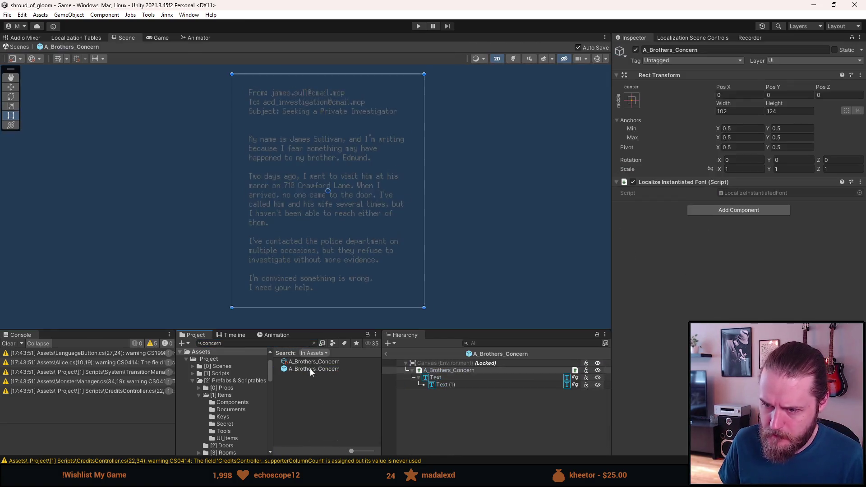
{"action": "double_click", "coordinate": [732, 193]}
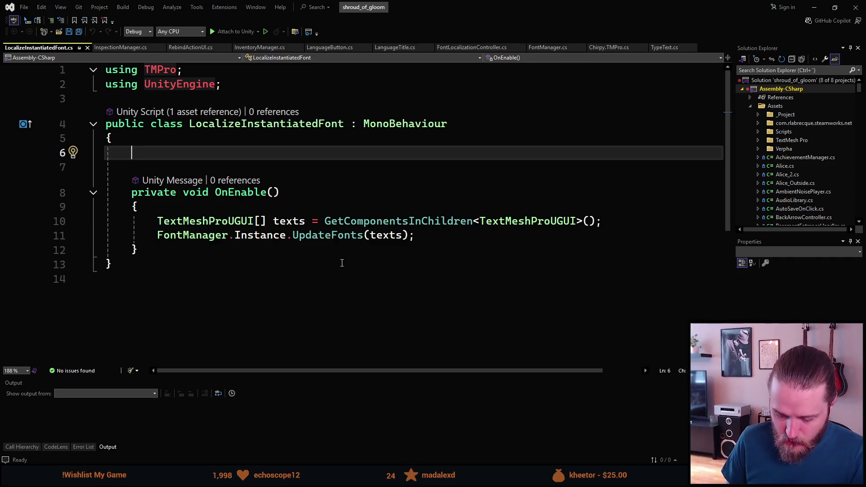
Write a [SerializeField] bool _changeAlignmentIfRightToLeft = true field via sfp, then delete the declaration.
{"action": "mouse_move", "coordinate": [253, 231]}
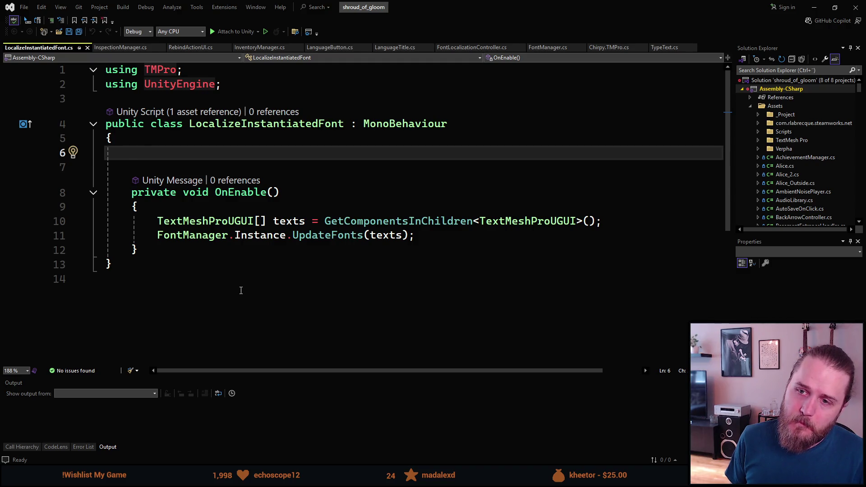
{"action": "type", "text": "sfp"}
{"action": "key", "text": "Tab"}
{"action": "key", "text": "Tab"}
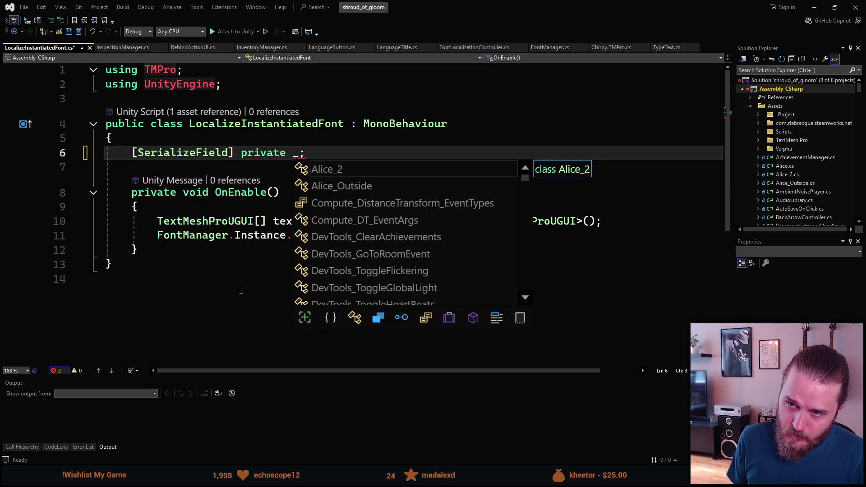
{"action": "type", "text": "bool _"}
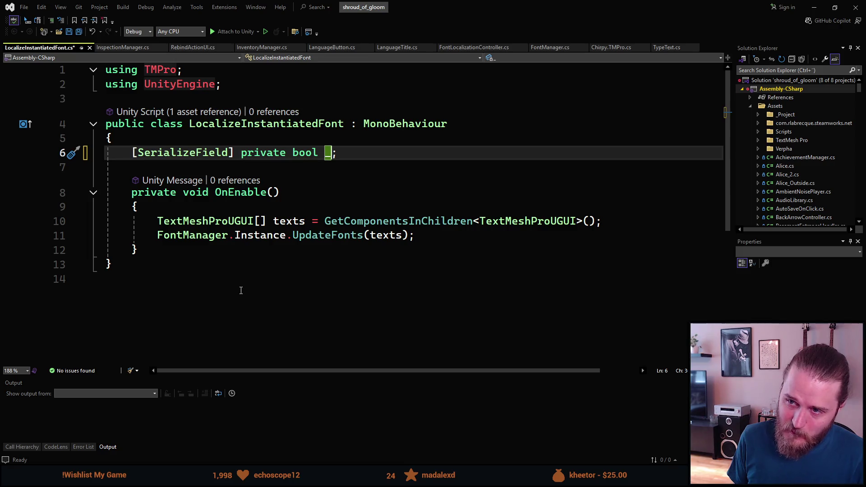
{"action": "type", "text": "chanbge"}
{"action": "key", "text": "BackSpace"}
{"action": "key", "text": "BackSpace"}
{"action": "key", "text": "BackSpace"}
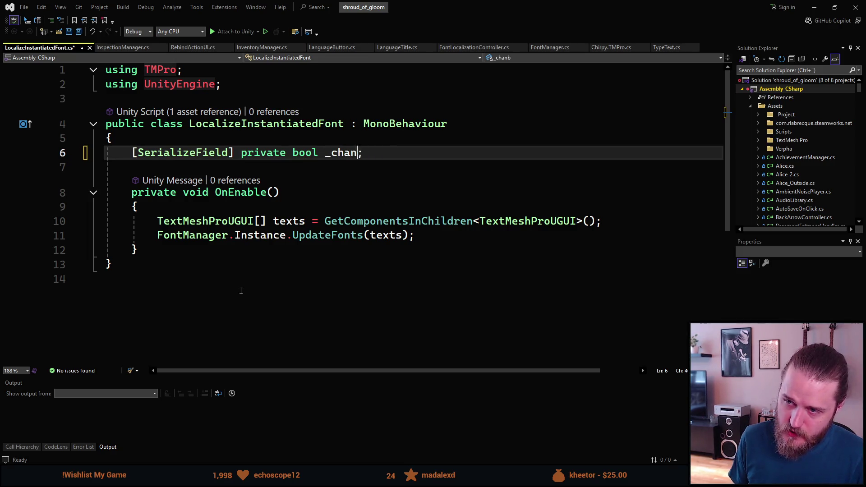
{"action": "type", "text": "geAlign"}
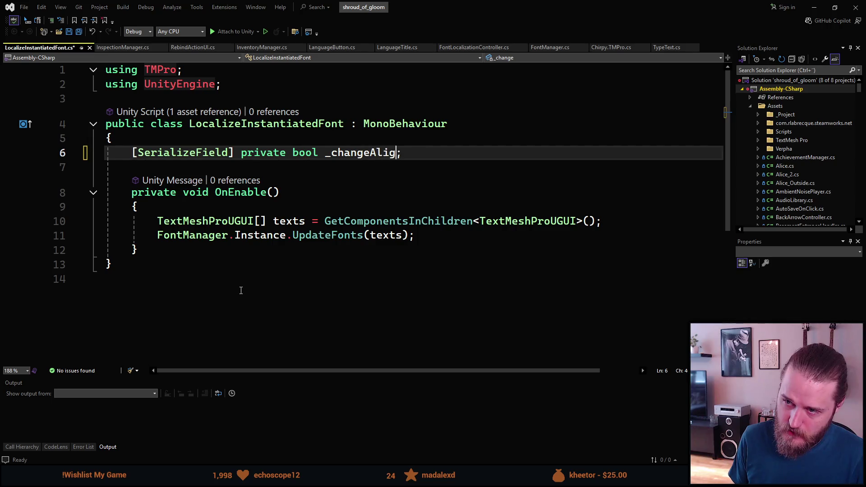
{"action": "type", "text": "ment"}
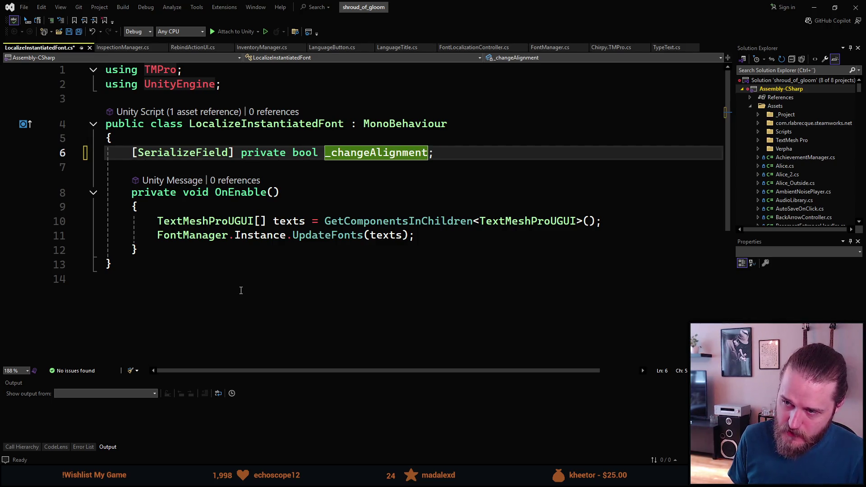
{"action": "type", "text": "IfR"}
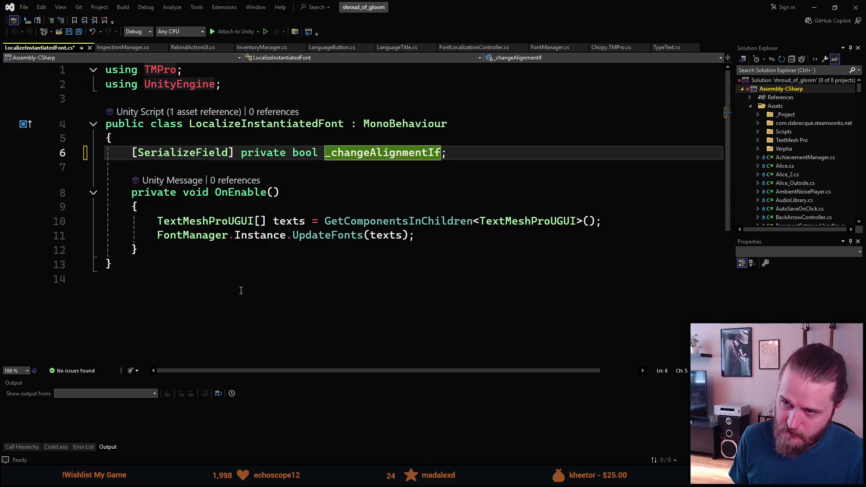
{"action": "type", "text": "ightToLeft"}
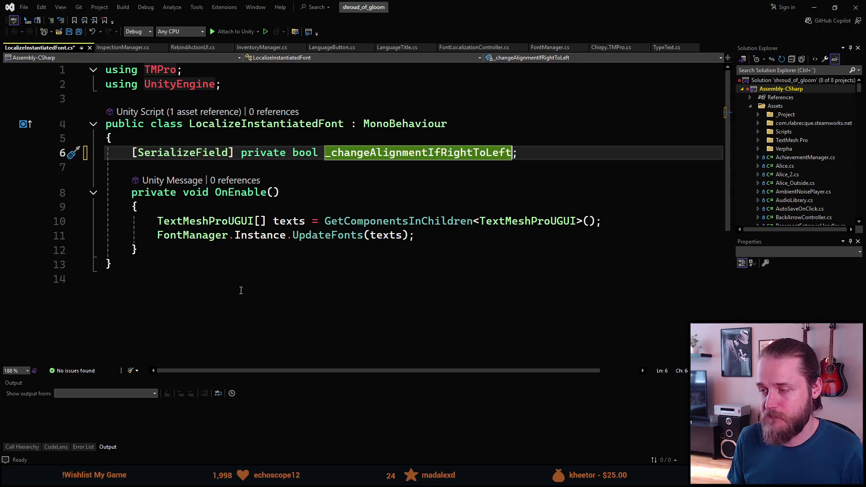
{"action": "type", "text": " = fakse"}
{"action": "key", "text": "BackSpace"}
{"action": "key", "text": "BackSpace"}
{"action": "key", "text": "BackSpace"}
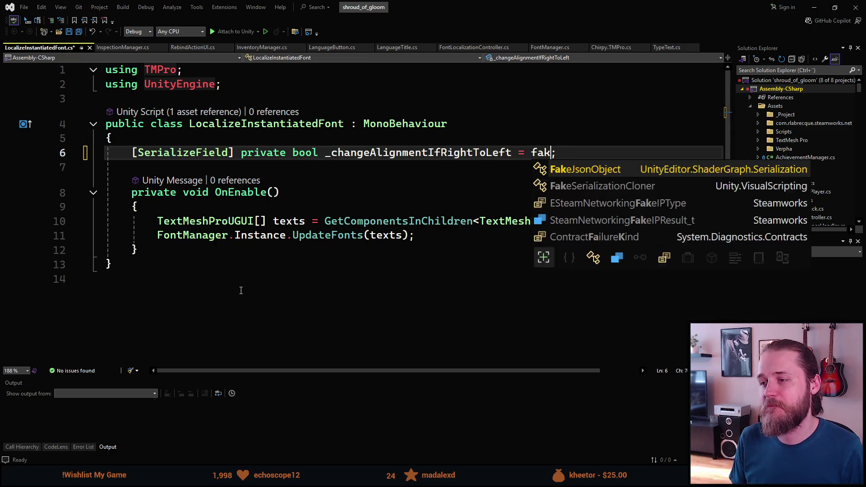
{"action": "type", "text": "lse"}
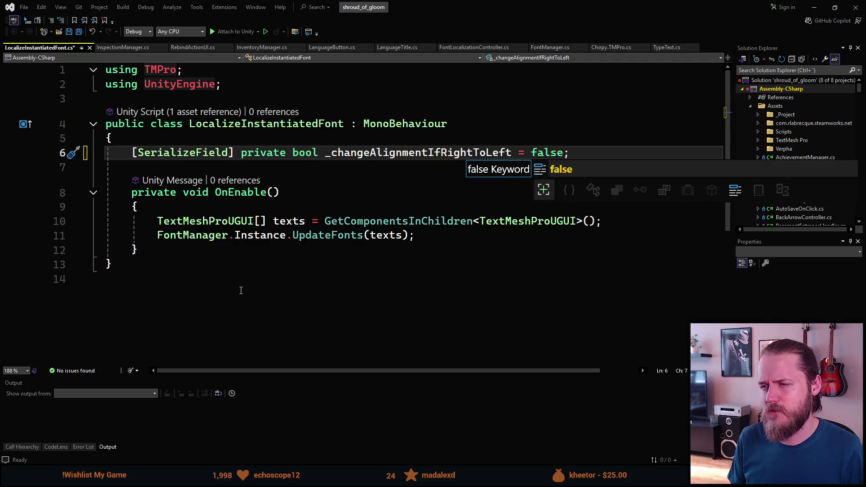
{"action": "key", "text": "BackSpace"}
{"action": "key", "text": "BackSpace"}
{"action": "key", "text": "BackSpace"}
{"action": "type", "text": "true"}
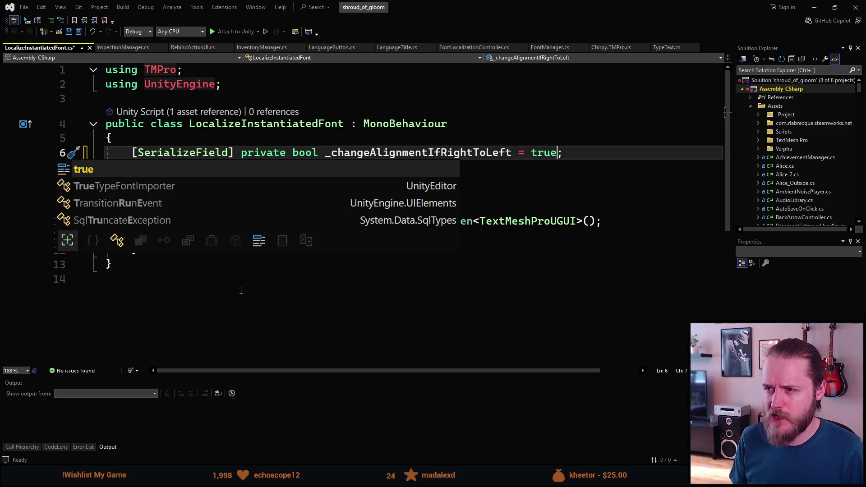
{"action": "key", "text": "Escape"}
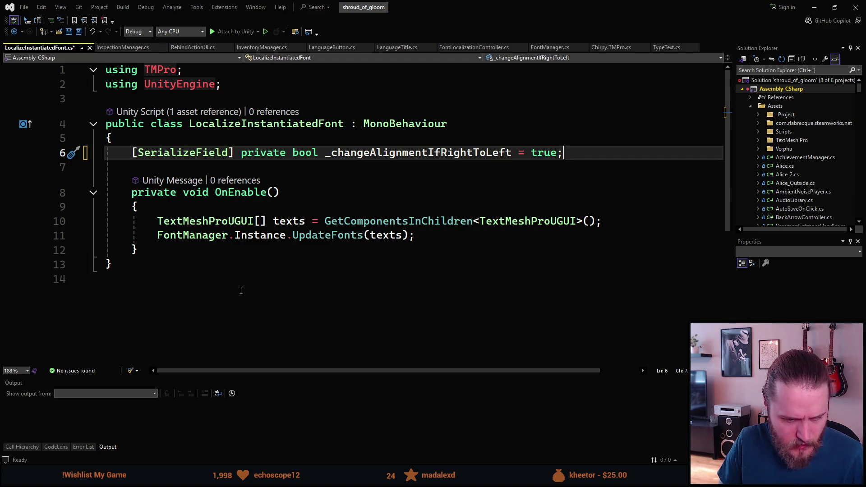
{"action": "key", "text": "ctrl+BackSpace"}
{"action": "key", "text": "ctrl+BackSpace"}
{"action": "key", "text": "ctrl+BackSpace"}
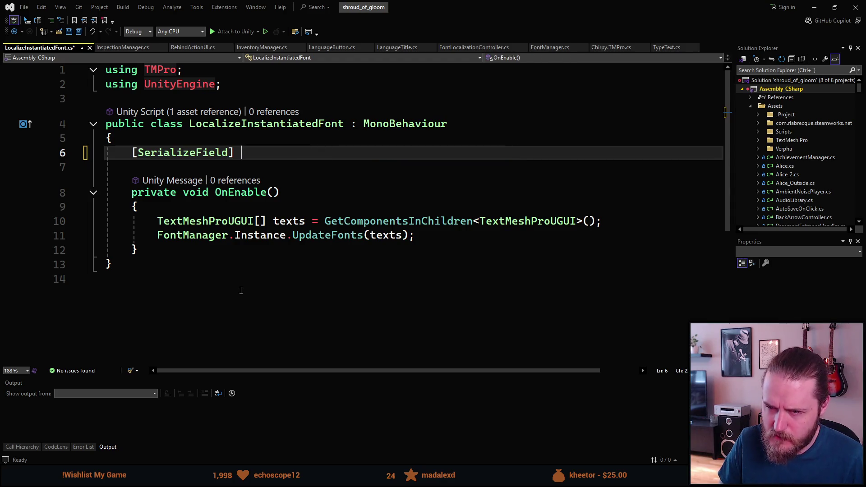
Remove the empty lines and start an if statement below the UpdateFonts call.
{"action": "key", "text": "ctrl+BackSpace"}
{"action": "key", "text": "ctrl+BackSpace"}
{"action": "key", "text": "Down"}
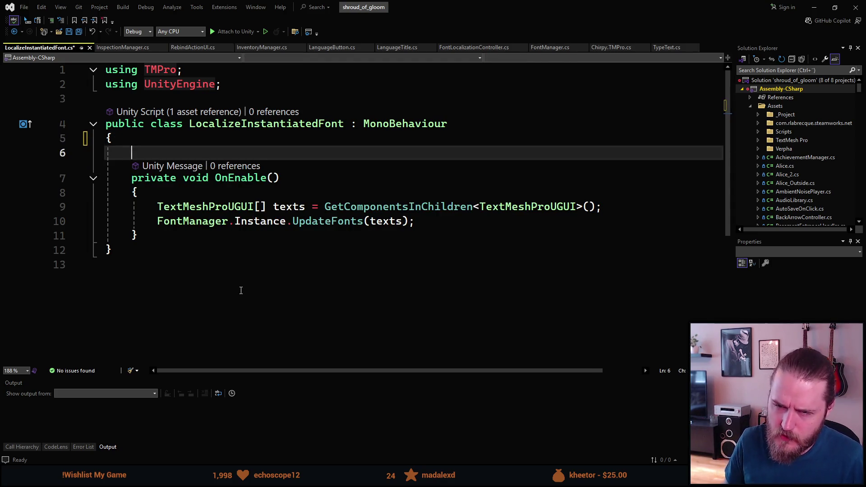
{"action": "key", "text": "ctrl+BackSpace"}
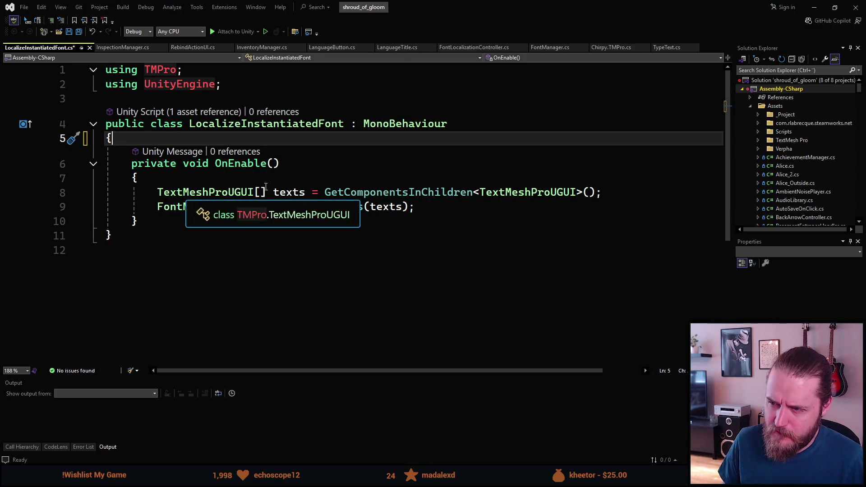
{"action": "left_click", "coordinate": [453, 208]}
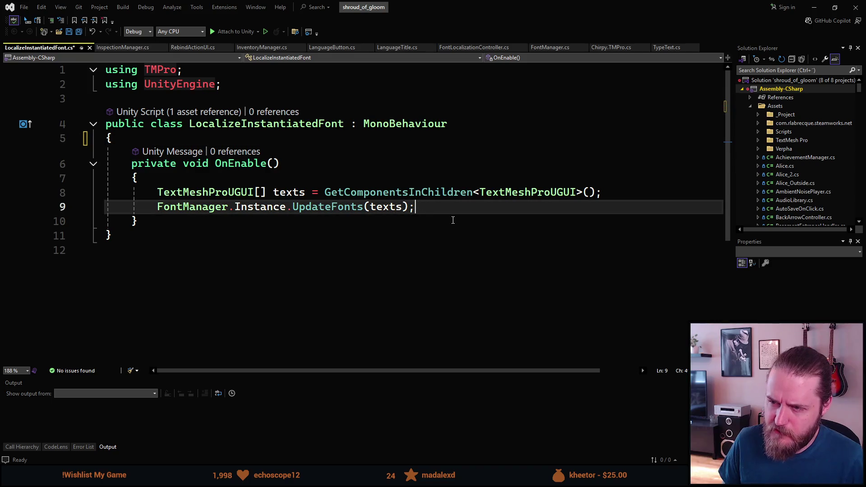
{"action": "key", "text": "Return"}
{"action": "key", "text": "Return"}
{"action": "type", "text": "if"}
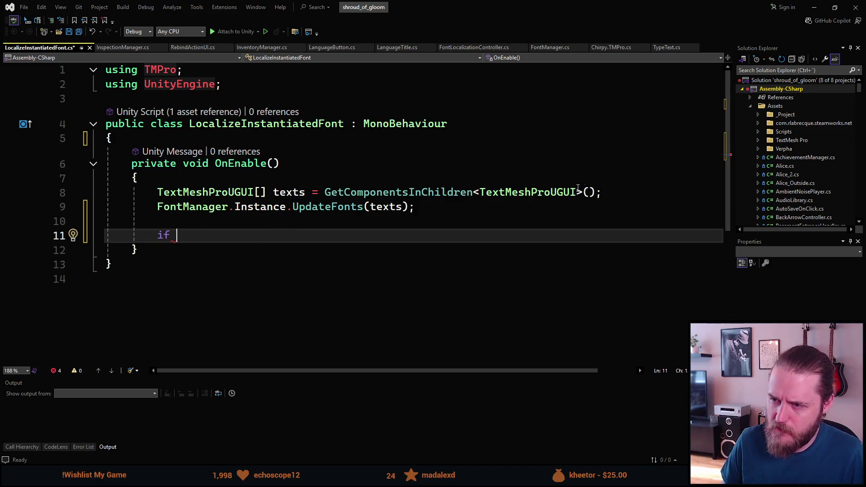
Add 'if (texts.Length == 0) { return; }' after the texts declaration and save the script.
{"action": "left_click", "coordinate": [621, 191]}
{"action": "key", "text": "Return"}
{"action": "key", "text": "Return"}
{"action": "key", "text": "Return"}
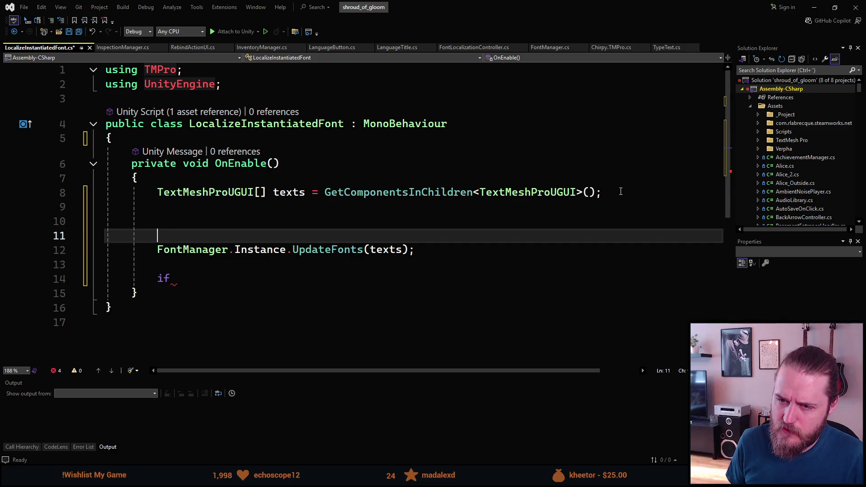
{"action": "key", "text": "Up"}
{"action": "type", "text": "if (texts."}
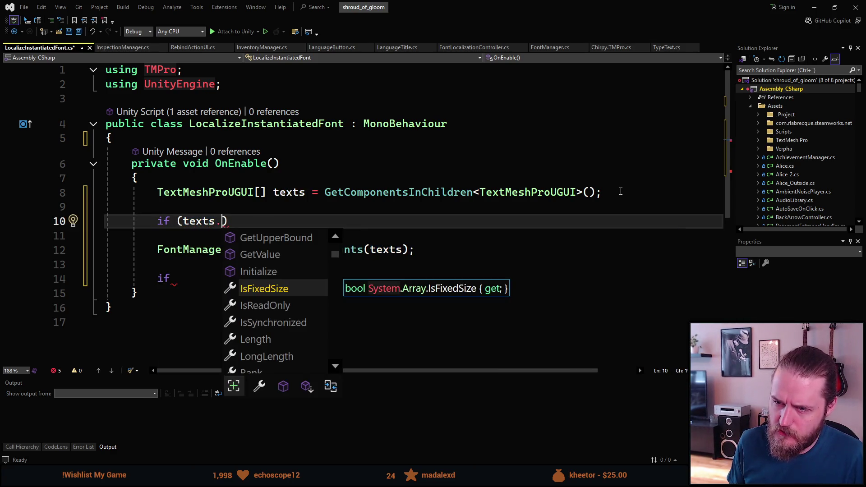
{"action": "type", "text": "L"}
{"action": "key", "text": "Tab"}
{"action": "type", "text": "== 0) "}
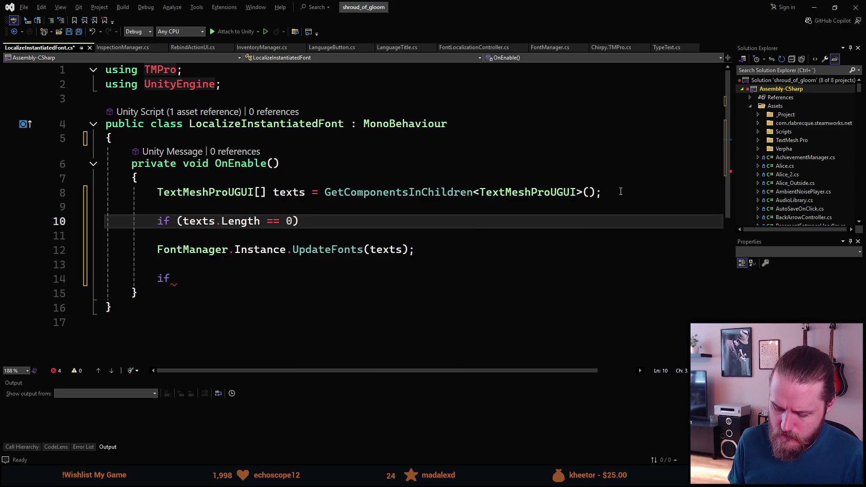
{"action": "type", "text": "{ retu"}
{"action": "key", "text": "Tab"}
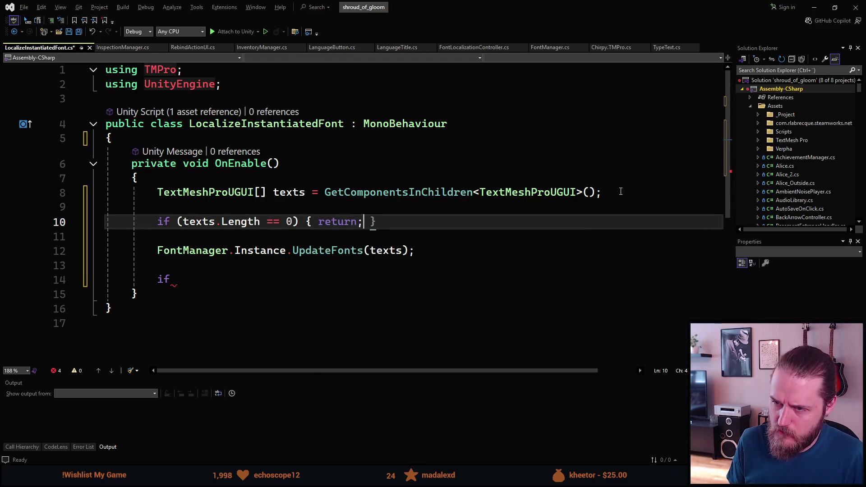
{"action": "key", "text": "Tab"}
{"action": "key", "text": "ctrl+s"}
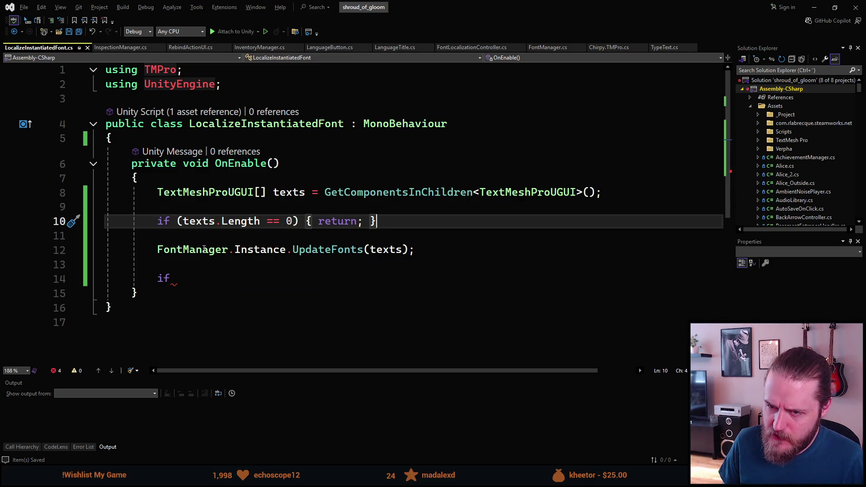
{"action": "left_click", "coordinate": [197, 281]}
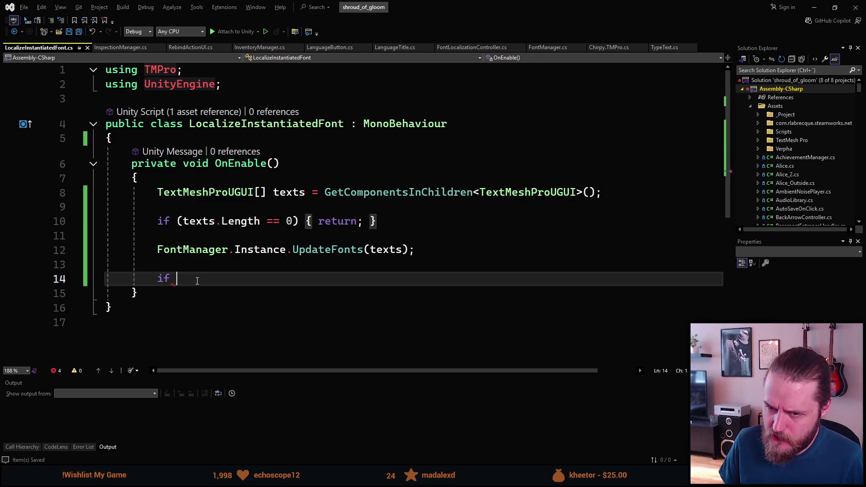
Replace the stub if with a 'foreach (var component in texts)' loop and open its body.
{"action": "type", "text": "("}
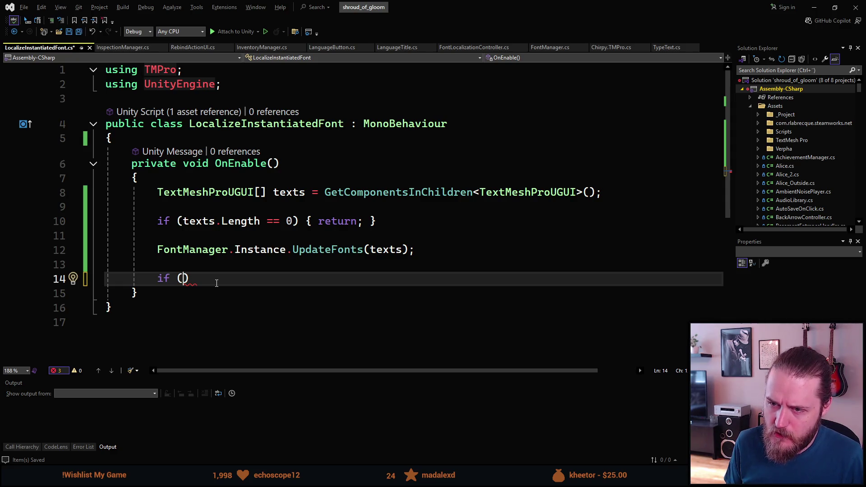
{"action": "key", "text": "BackSpace"}
{"action": "key", "text": "BackSpace"}
{"action": "key", "text": "BackSpace"}
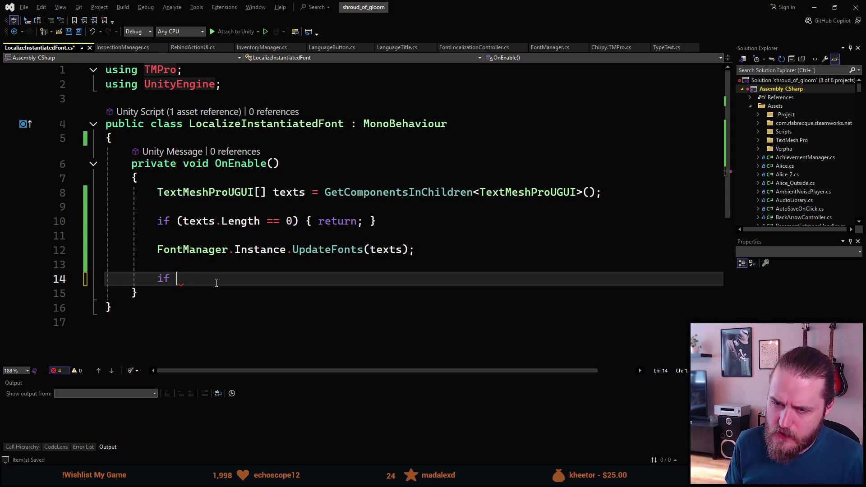
{"action": "type", "text": "foreach ("}
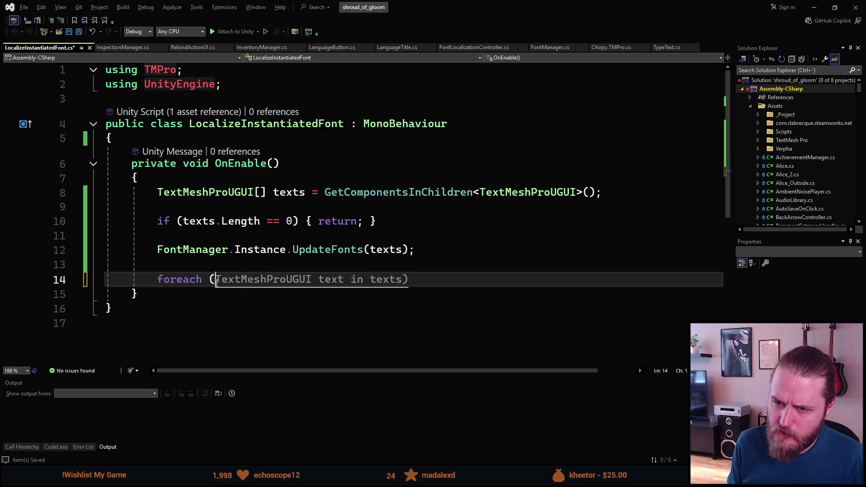
{"action": "type", "text": "var text"}
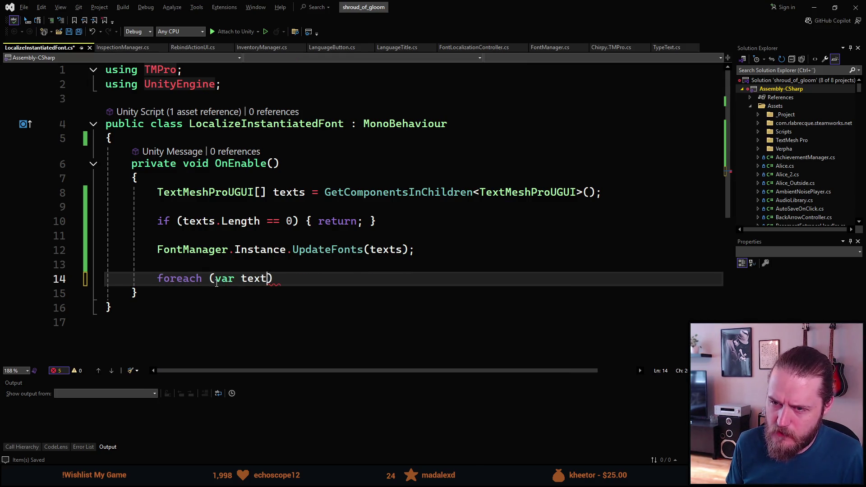
{"action": "key", "text": "BackSpace"}
{"action": "key", "text": "BackSpace"}
{"action": "key", "text": "BackSpace"}
{"action": "type", "text": "component in"}
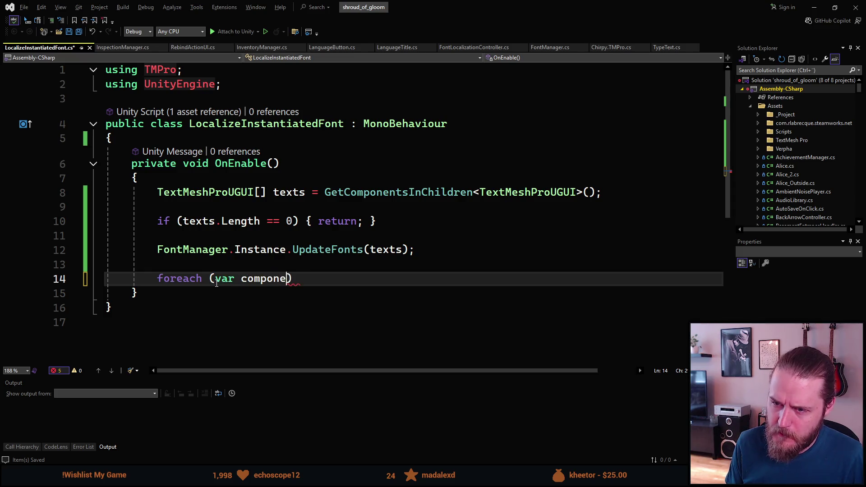
{"action": "type", "text": " texts"}
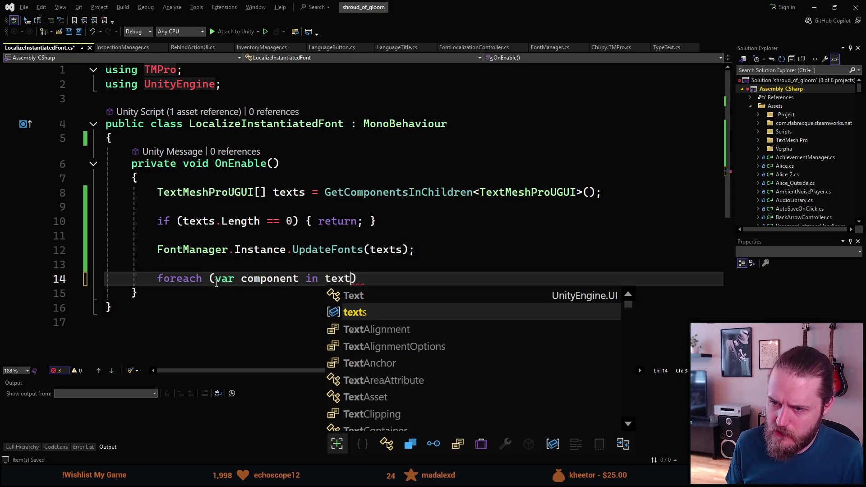
{"action": "key", "text": "Return"}
{"action": "type", "text": "{"}
{"action": "key", "text": "Return"}
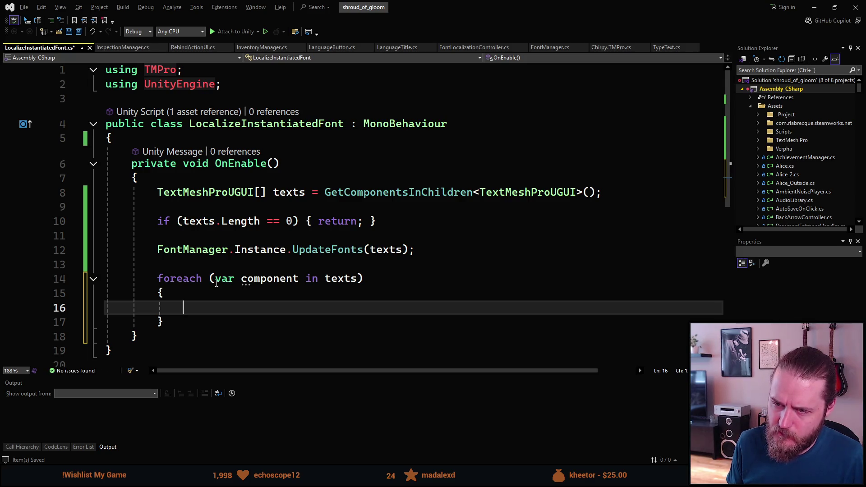
Rename the loop variable component to text.
{"action": "left_click", "coordinate": [272, 278]}
{"action": "key", "text": "ctrl+r"}
{"action": "key", "text": "ctrl+r"}
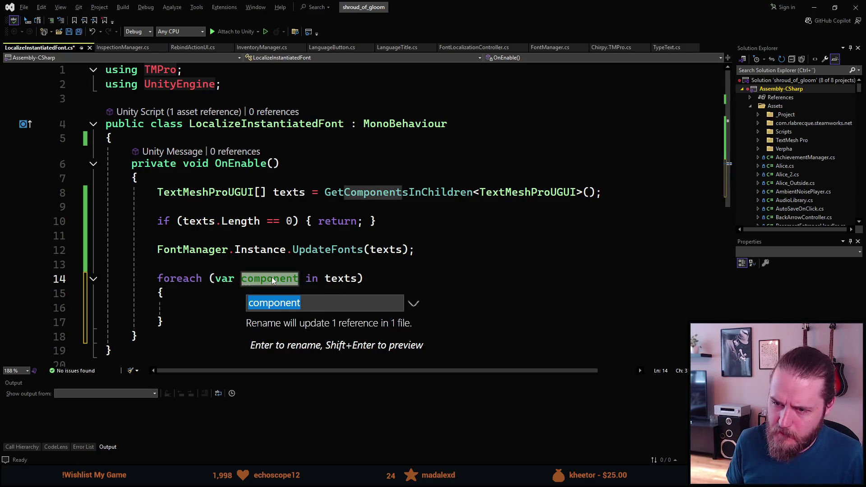
{"action": "type", "text": "text"}
{"action": "key", "text": "Return"}
{"action": "key", "text": "Down"}
{"action": "key", "text": "Down"}
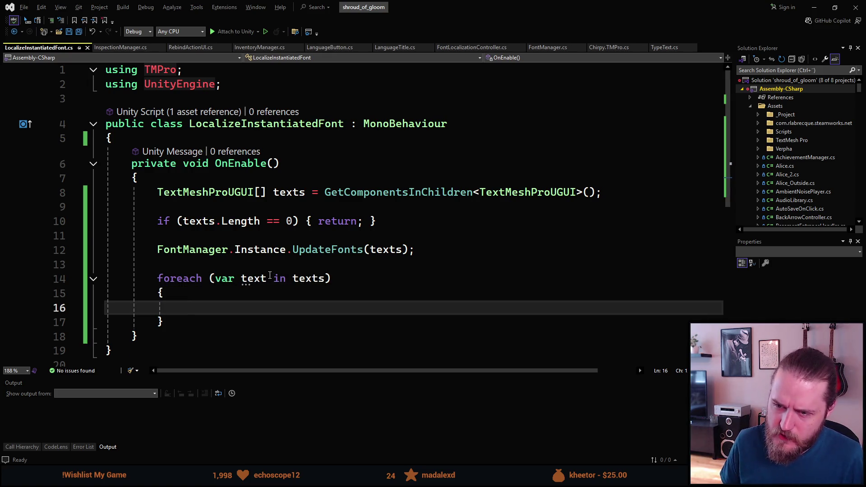
Start an 'if (text.al' alignment condition inside the loop body.
{"action": "scroll", "coordinate": [271, 276], "scroll_direction": "down", "scroll_amount": 1}
{"action": "type", "text": "if (text"}
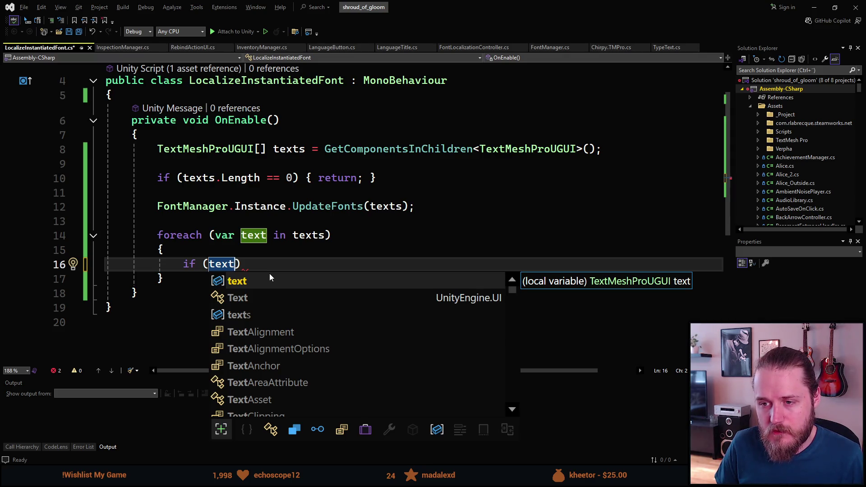
{"action": "key", "text": "Escape"}
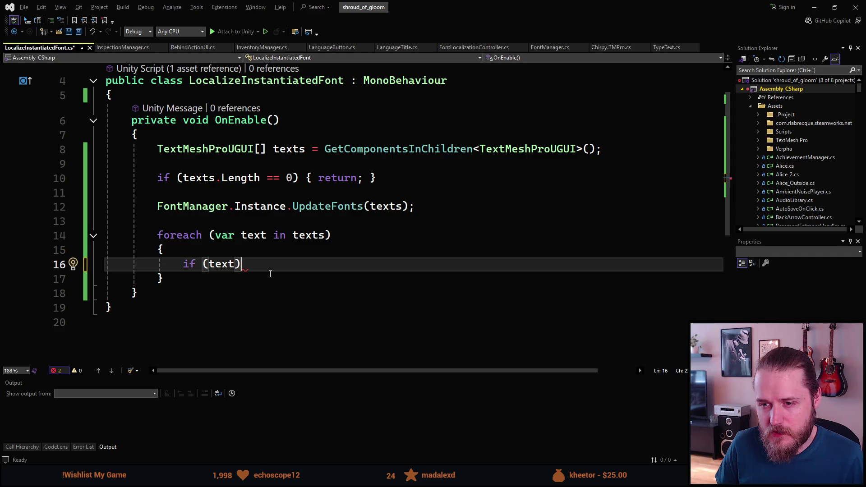
{"action": "key", "text": "BackSpace"}
{"action": "key", "text": "BackSpace"}
{"action": "key", "text": "BackSpace"}
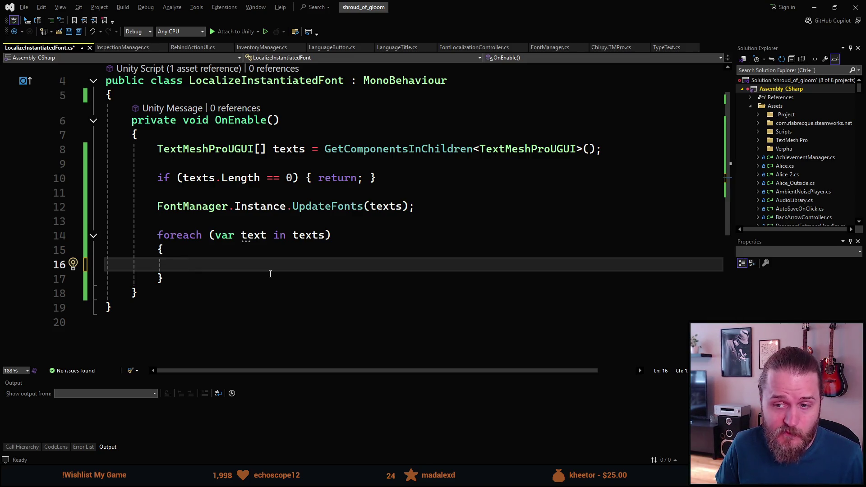
{"action": "type", "text": "i"}
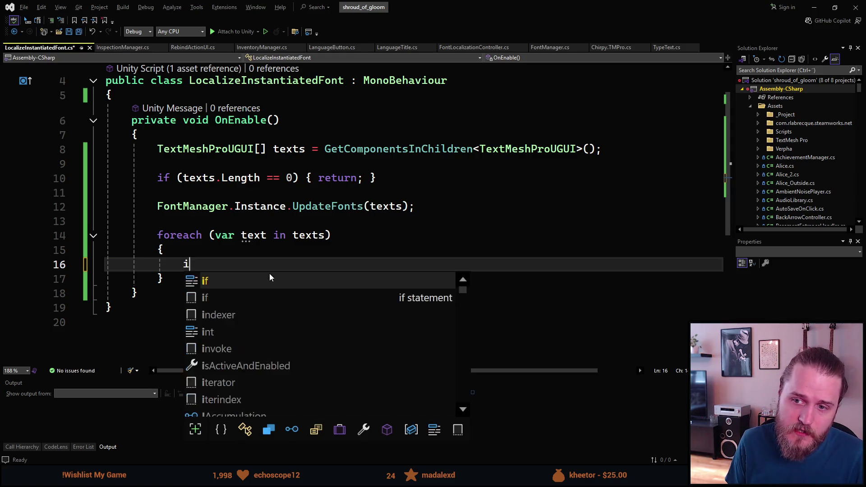
{"action": "type", "text": "f ()"}
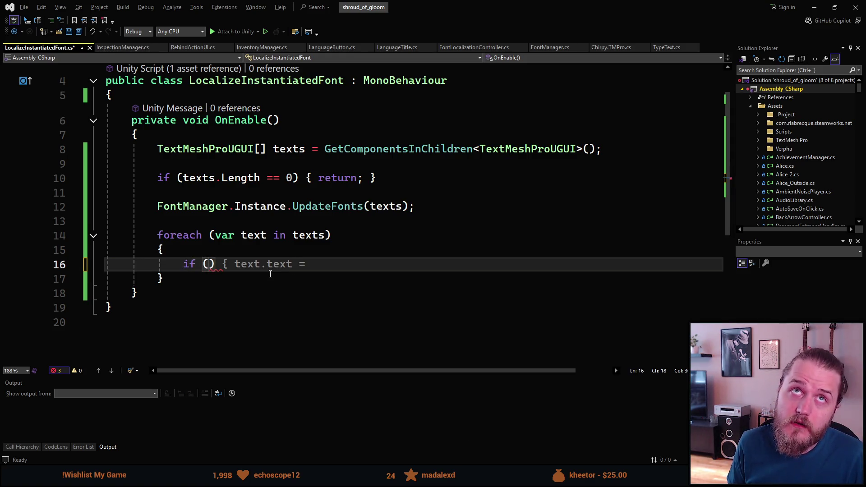
{"action": "key", "text": "Left"}
{"action": "type", "text": "b"}
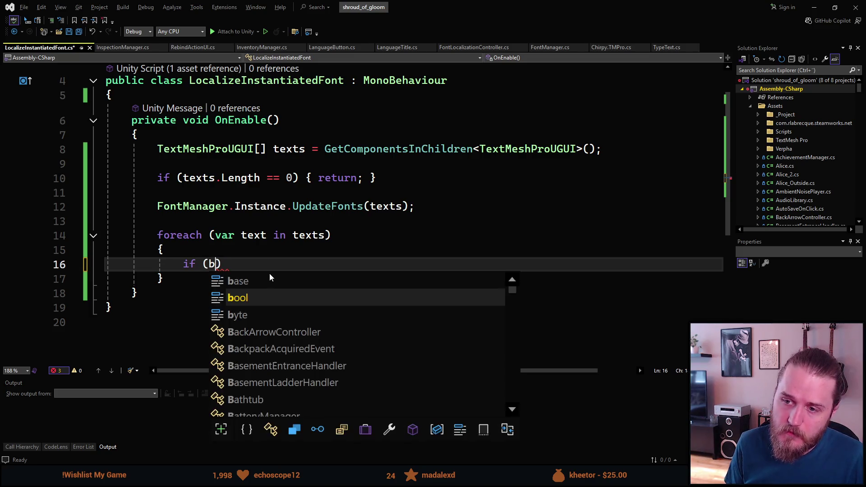
{"action": "key", "text": "BackSpace"}
{"action": "type", "text": "text."}
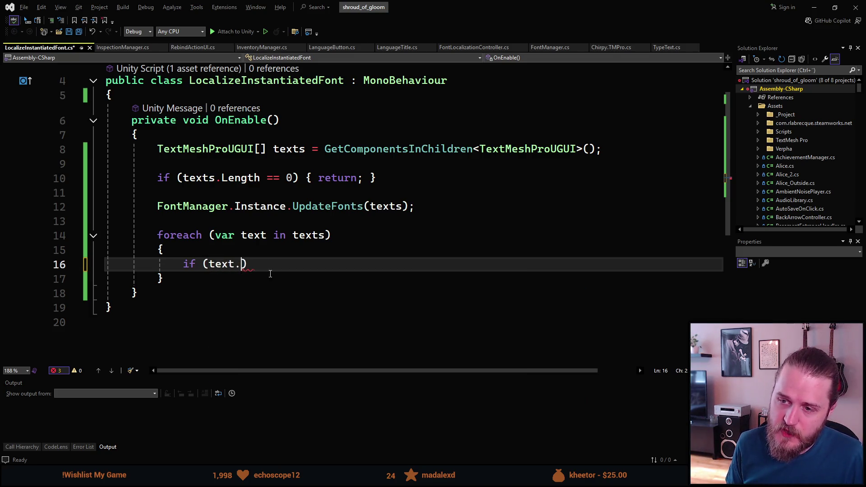
{"action": "type", "text": "al"}
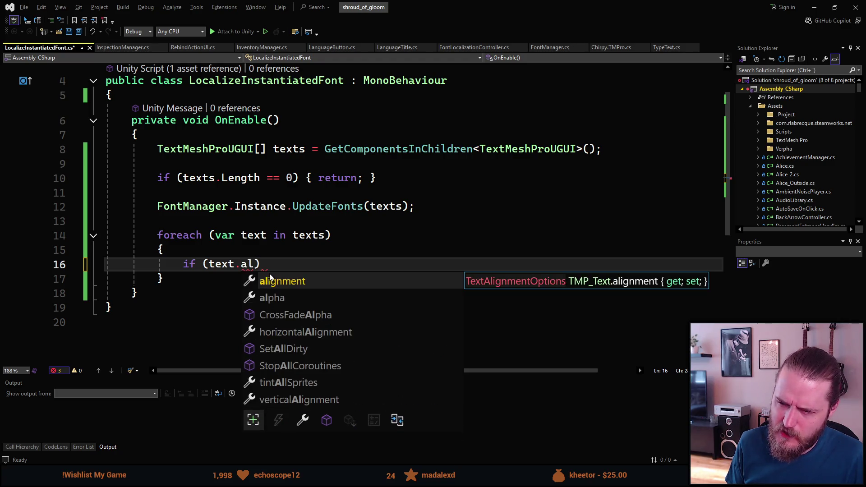